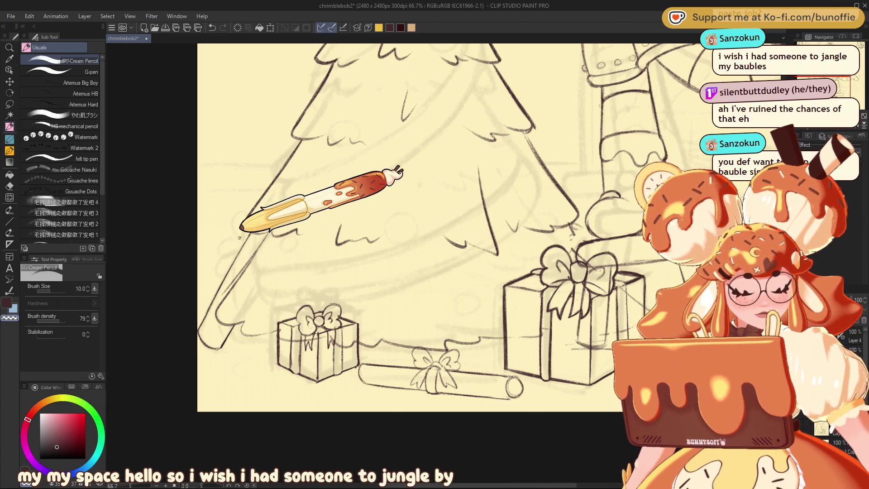
# Pan and zoom across the tree, girl and stool to frame the empty area beside the stool
pyautogui.moveTo(821, 72); pyautogui.dragTo(836, 85)
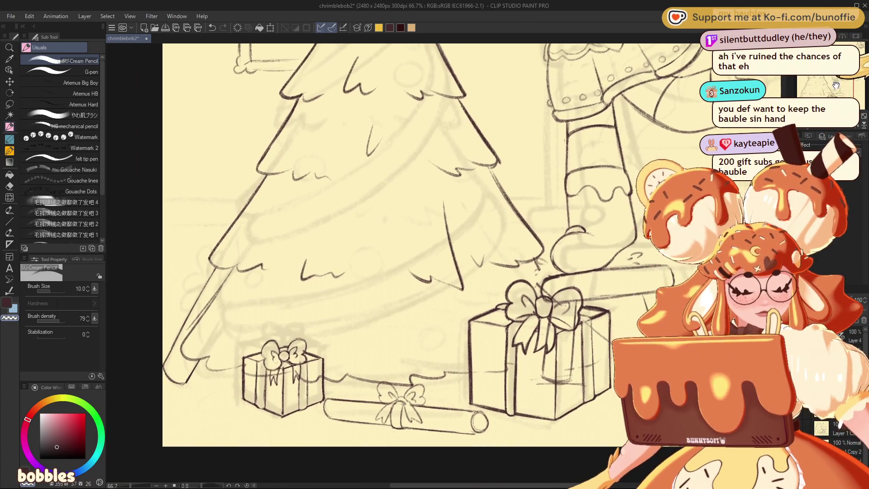
pyautogui.scroll(-3, 836, 84)
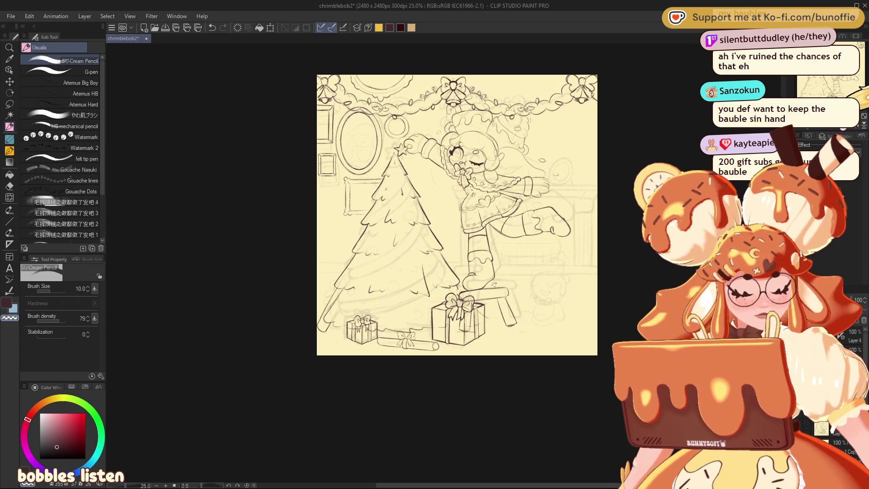
pyautogui.scroll(4, 384, 247)
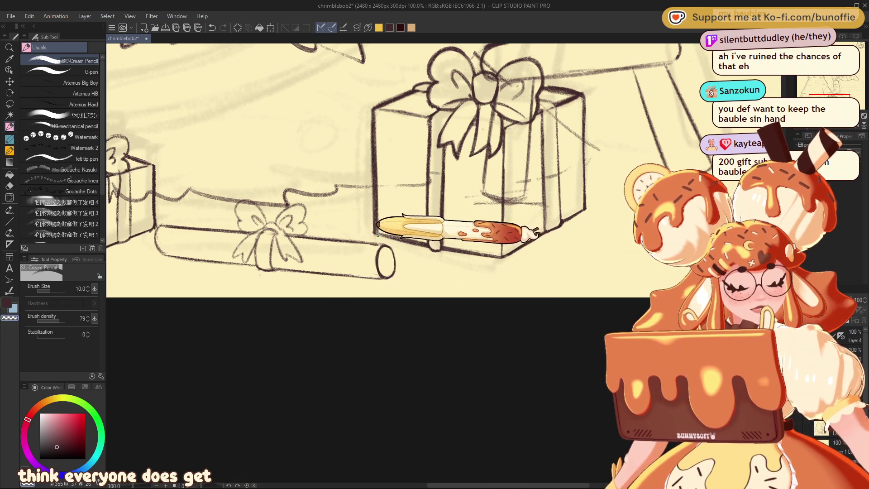
pyautogui.press('-')
pyautogui.moveTo(381, 230); pyautogui.dragTo(452, 479)
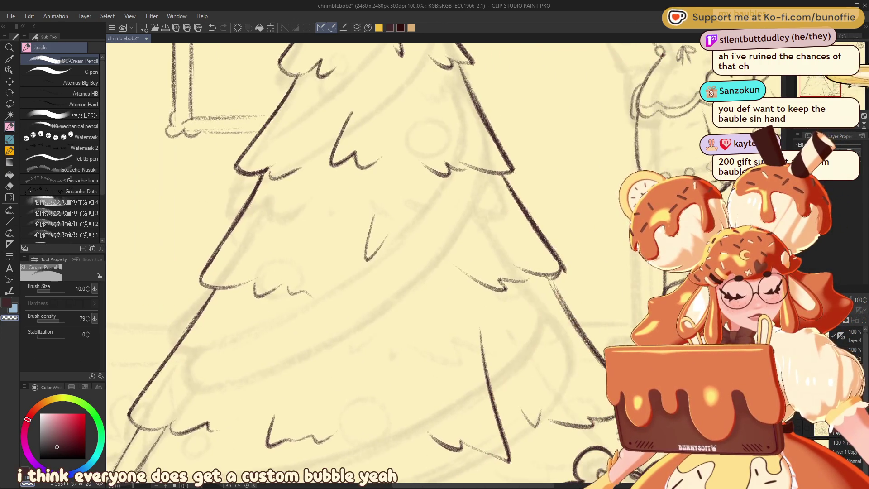
pyautogui.press('-')
pyautogui.press('-')
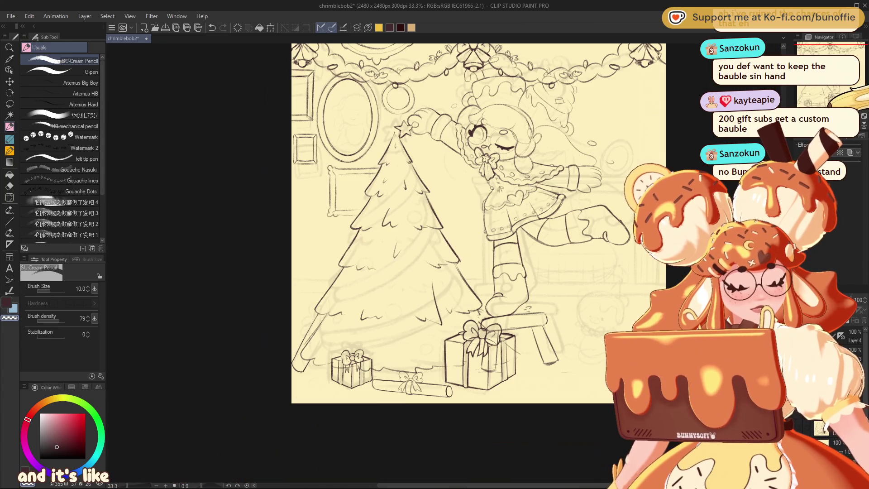
pyautogui.hotkey('ctrl', '+')
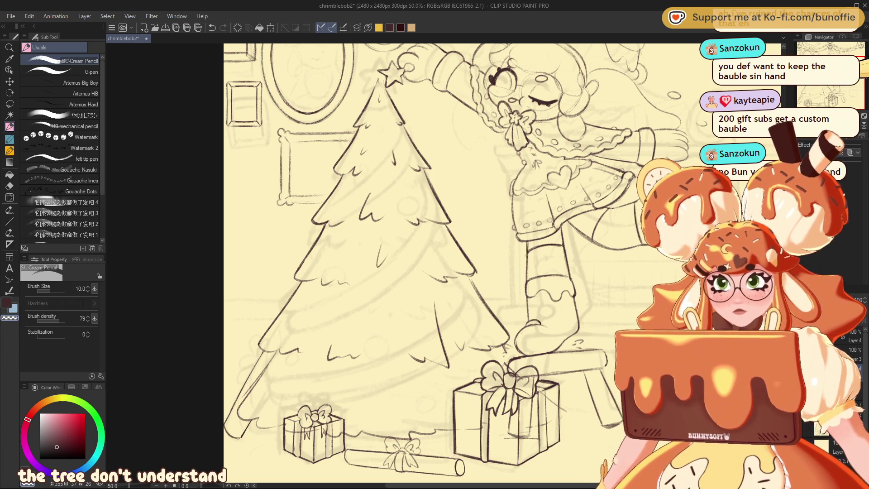
pyautogui.moveTo(452, 262); pyautogui.dragTo(462, 218)
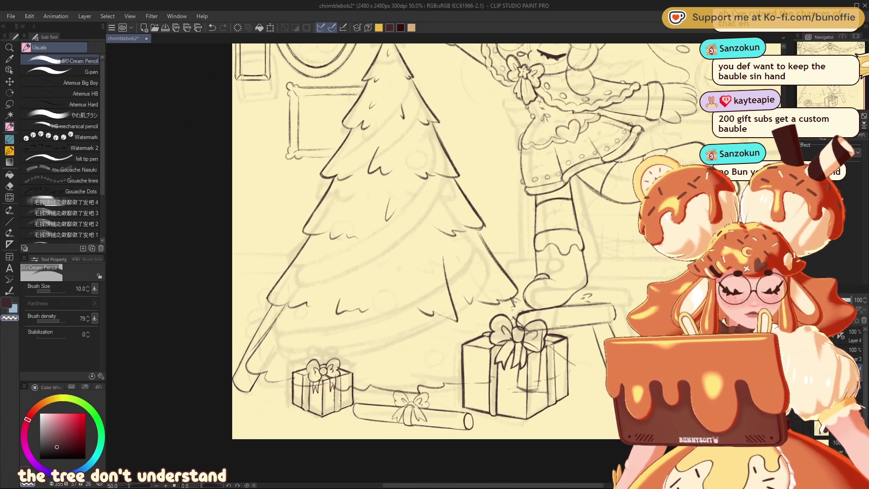
pyautogui.moveTo(452, 263)
pyautogui.mouseDown()
pyautogui.moveTo(383, 248)
pyautogui.moveTo(383, 259)
pyautogui.mouseUp()
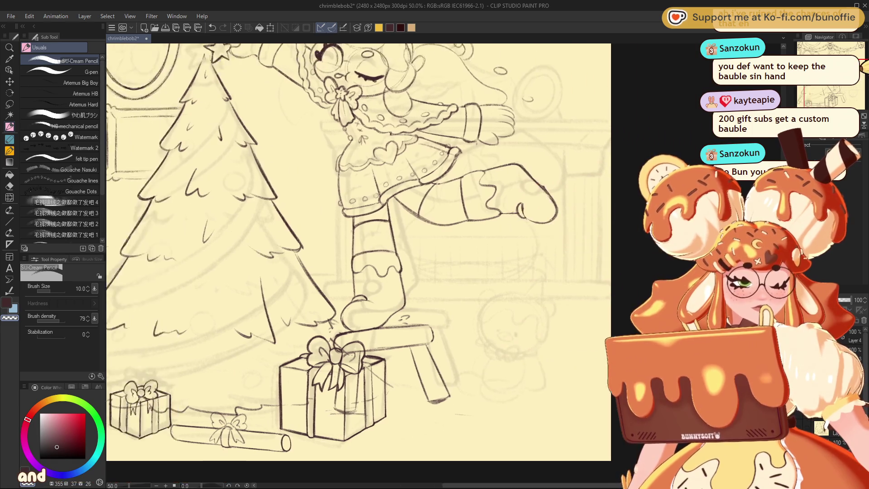
pyautogui.moveTo(383, 259); pyautogui.dragTo(256, 259)
pyautogui.moveTo(859, 82); pyautogui.dragTo(865, 86)
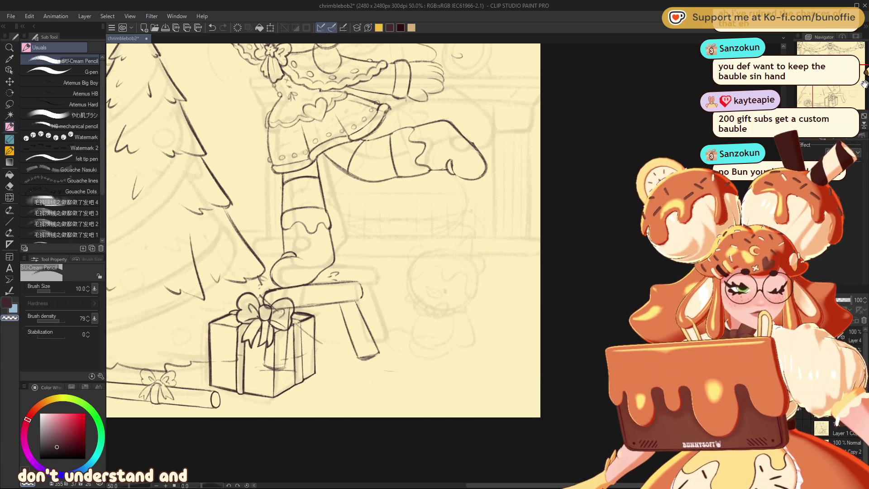
pyautogui.scroll(1, 829, 92)
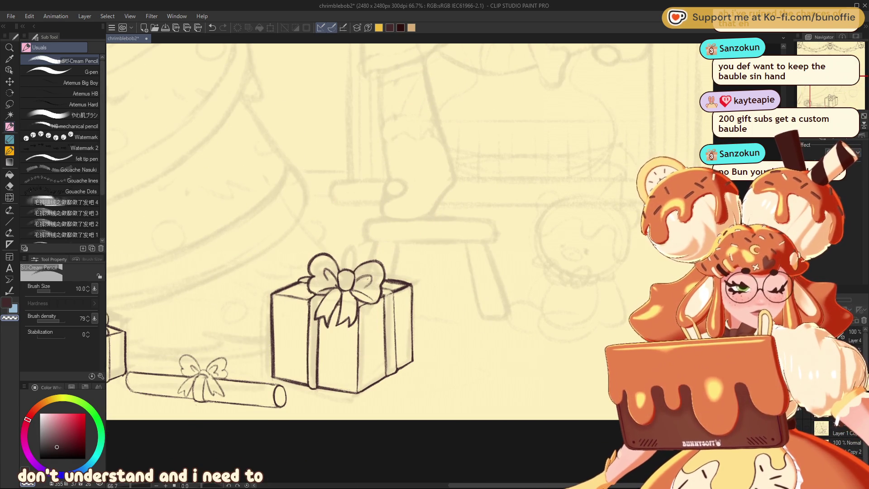
pyautogui.moveTo(833, 89); pyautogui.dragTo(846, 83)
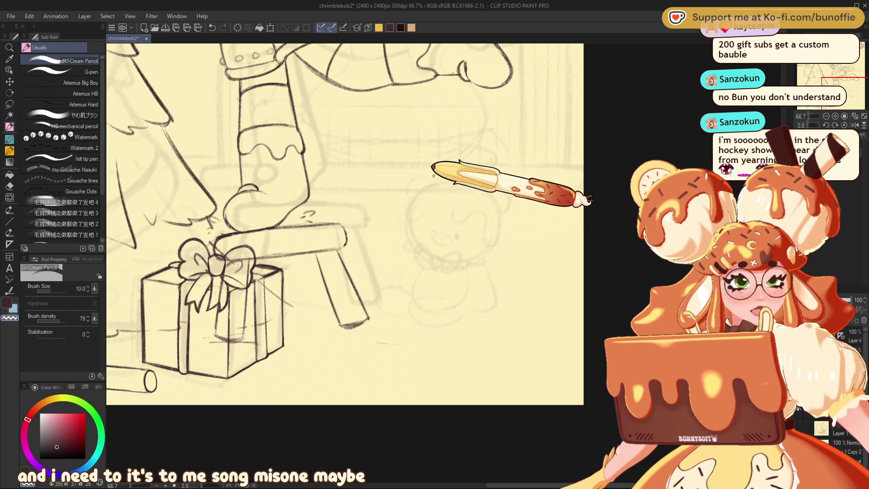
# Switch colour and draw a round head at brush size 12, crossed by a wavy line
pyautogui.press('x')
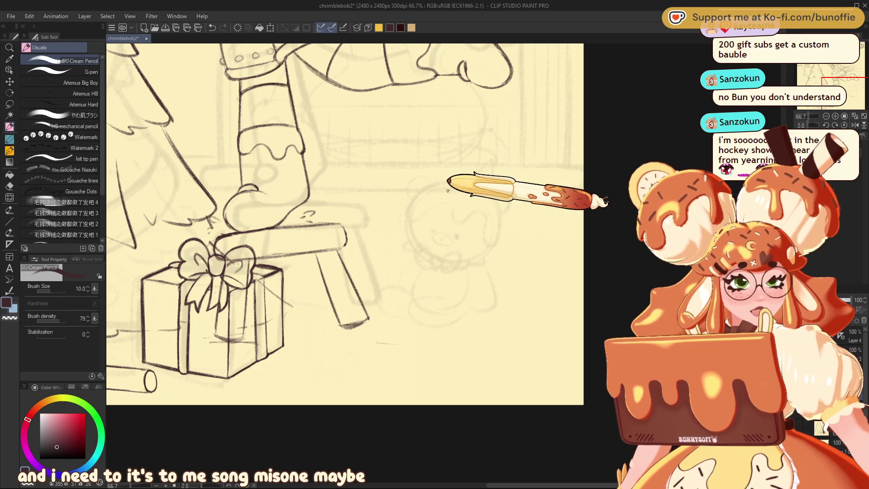
pyautogui.moveTo(459, 184); pyautogui.dragTo(466, 180)
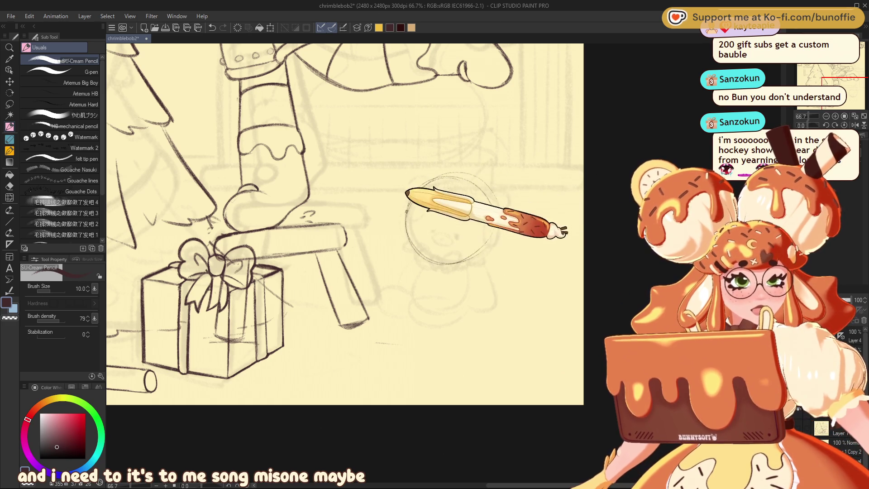
pyautogui.hotkey('ctrl', 'z')
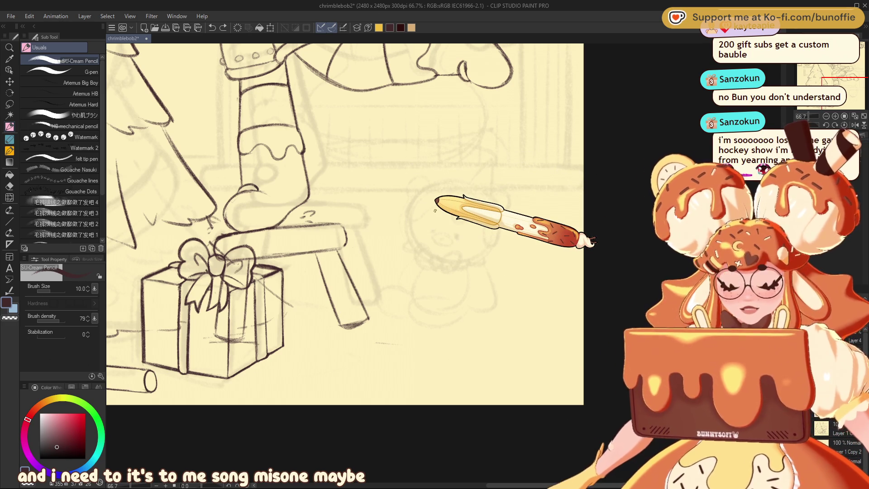
pyautogui.press(']')
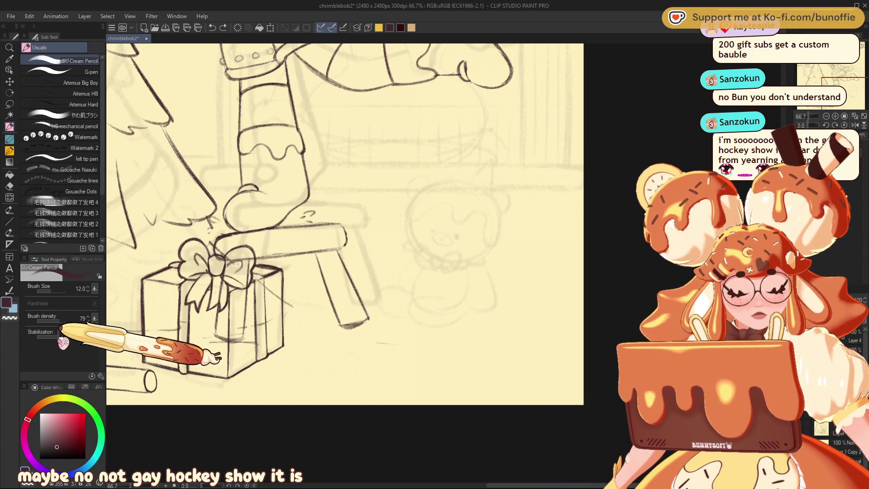
pyautogui.moveTo(473, 186); pyautogui.dragTo(428, 195)
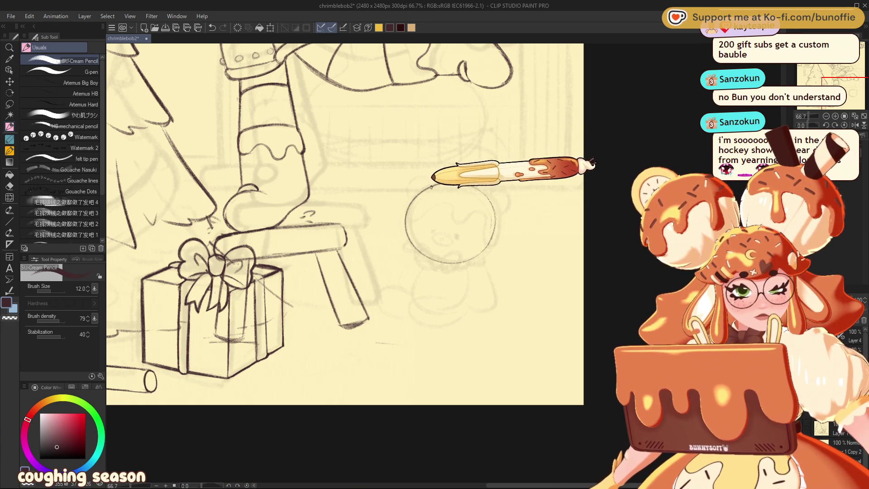
pyautogui.moveTo(441, 200); pyautogui.dragTo(493, 210)
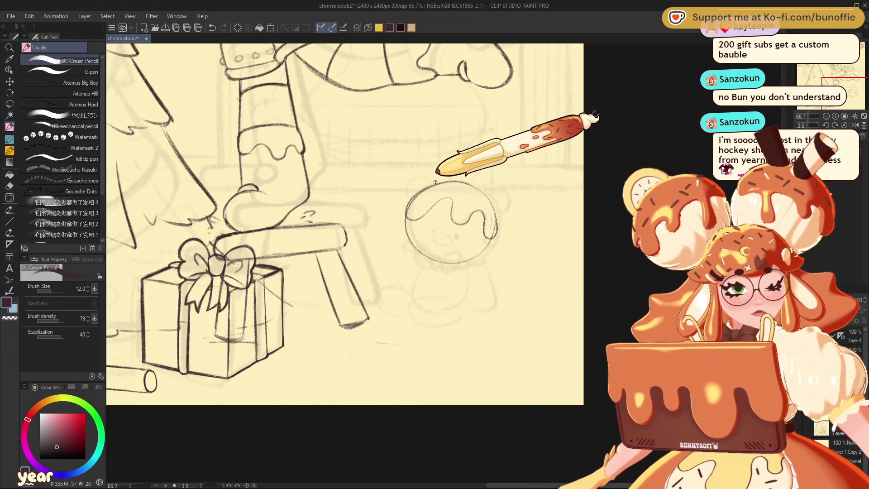
# Ink the ear bump, pointed top and left side of the head, checking it in mirrored view
pyautogui.moveTo(410, 193); pyautogui.dragTo(492, 160)
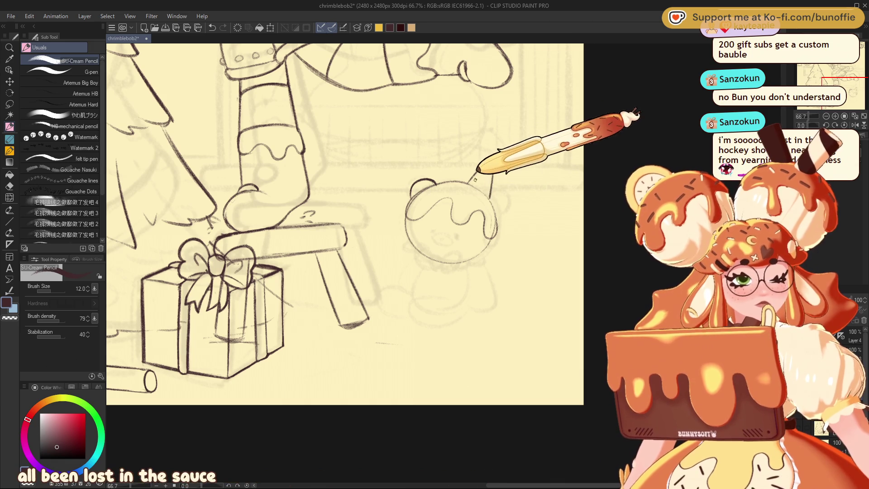
pyautogui.moveTo(492, 162); pyautogui.dragTo(489, 190)
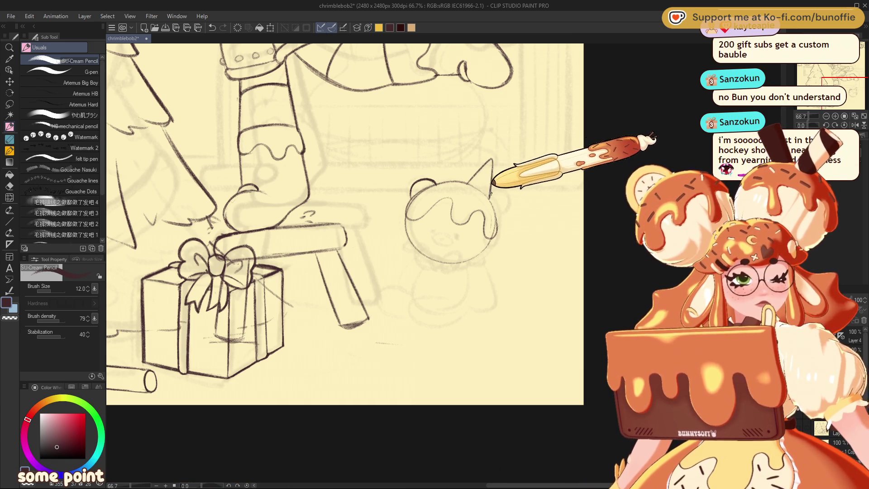
pyautogui.click(853, 125)
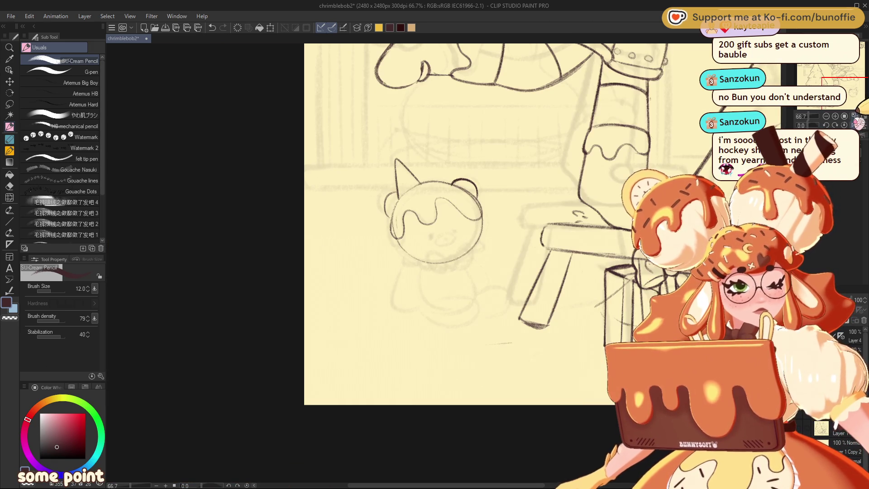
pyautogui.moveTo(384, 197); pyautogui.dragTo(429, 202)
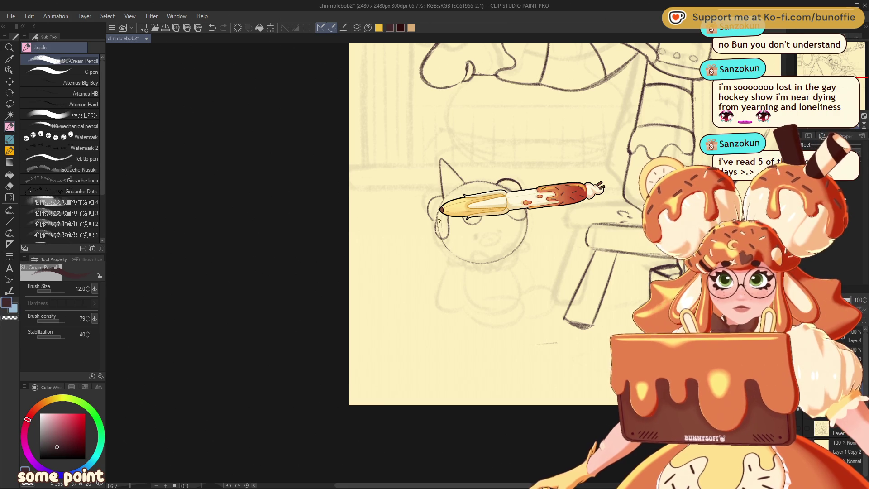
pyautogui.hotkey('ctrl', 'z')
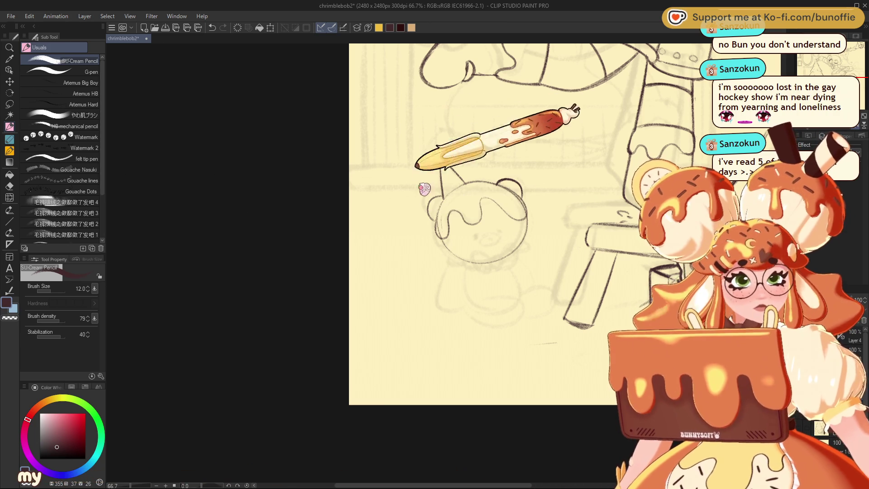
pyautogui.moveTo(443, 195); pyautogui.dragTo(442, 219)
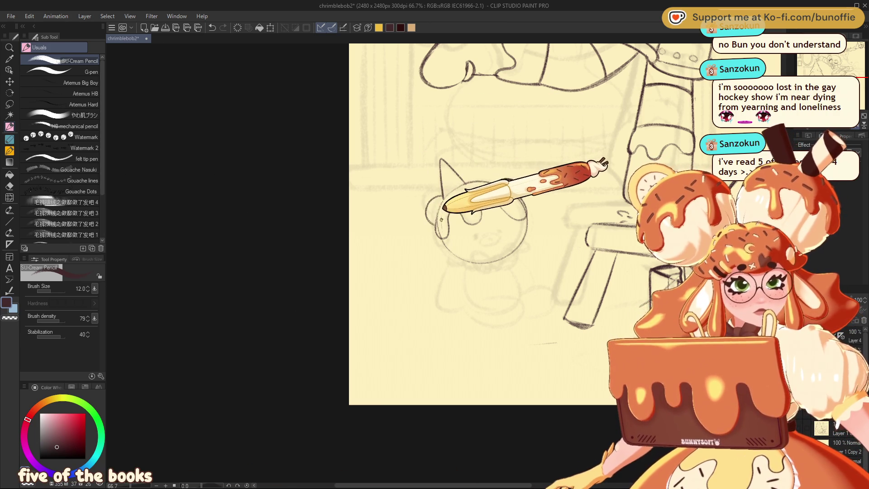
pyautogui.press('h')
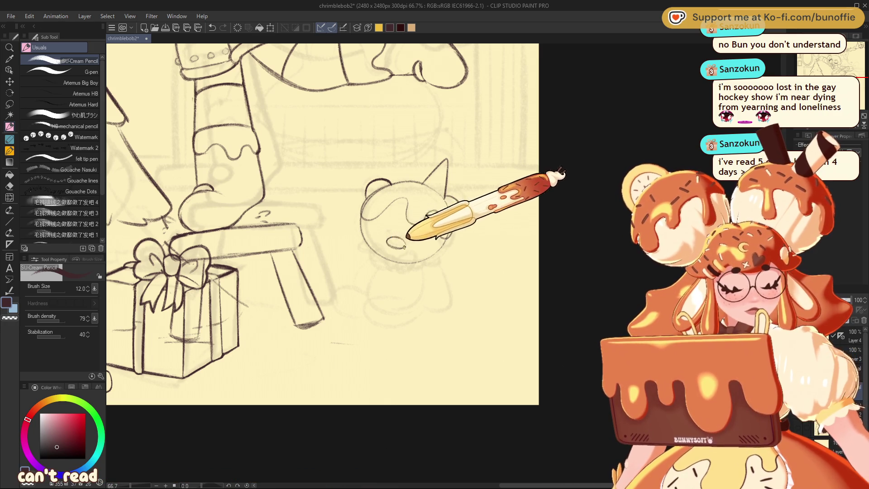
pyautogui.hotkey('ctrl', 'z')
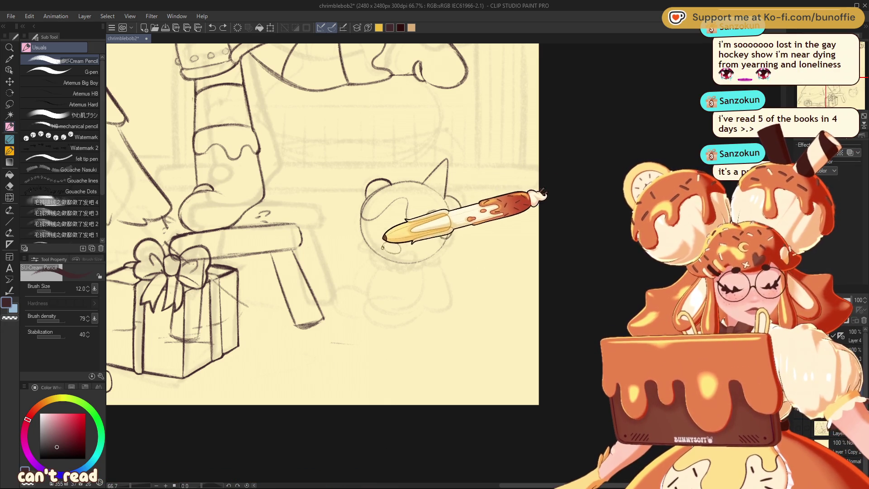
# Ink the eyes, scalloped collar, ear details and right side, then lasso the bear's face
pyautogui.moveTo(384, 243); pyautogui.dragTo(392, 246)
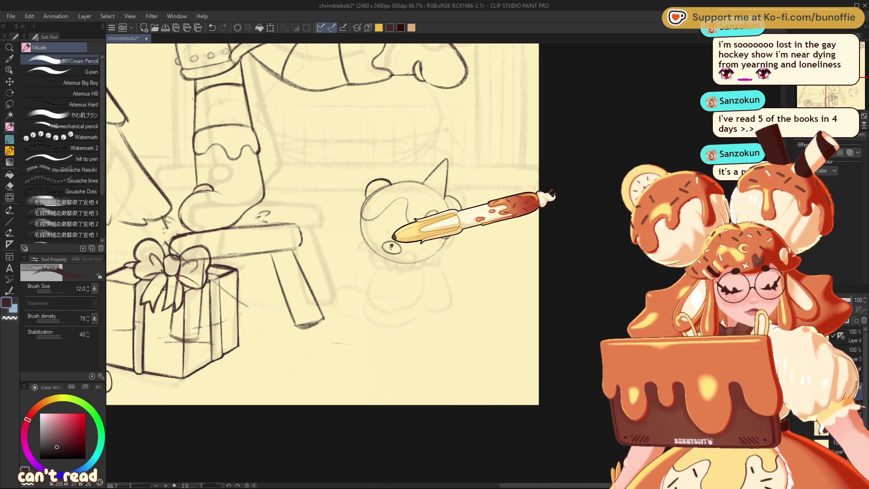
pyautogui.click(387, 238)
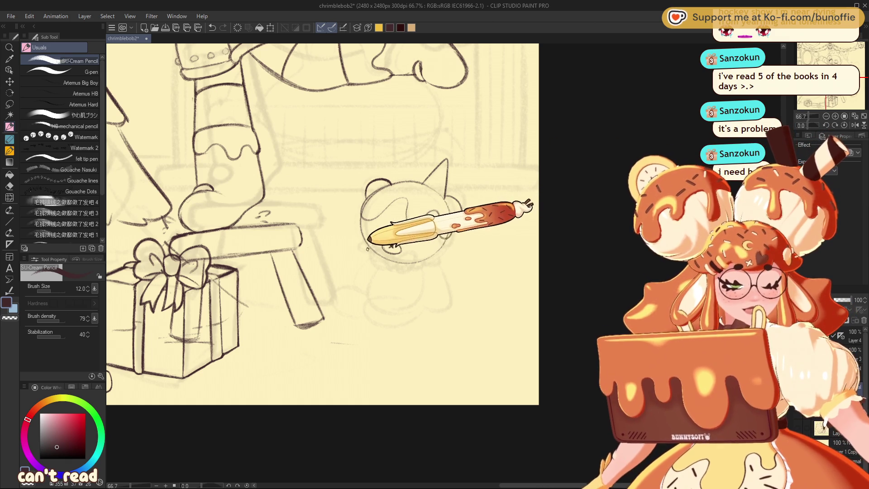
pyautogui.moveTo(362, 249)
pyautogui.mouseDown()
pyautogui.moveTo(405, 273)
pyautogui.moveTo(453, 249)
pyautogui.mouseUp()
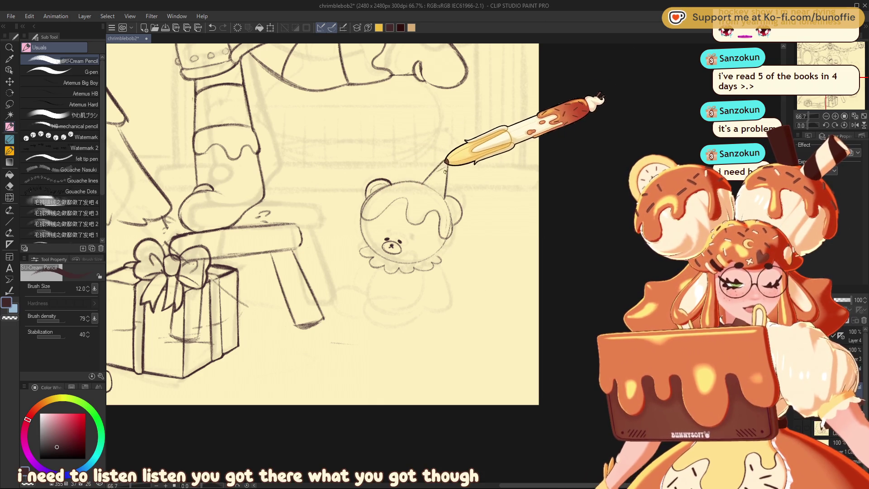
pyautogui.moveTo(444, 178)
pyautogui.mouseDown()
pyautogui.moveTo(433, 173)
pyautogui.moveTo(452, 172)
pyautogui.mouseUp()
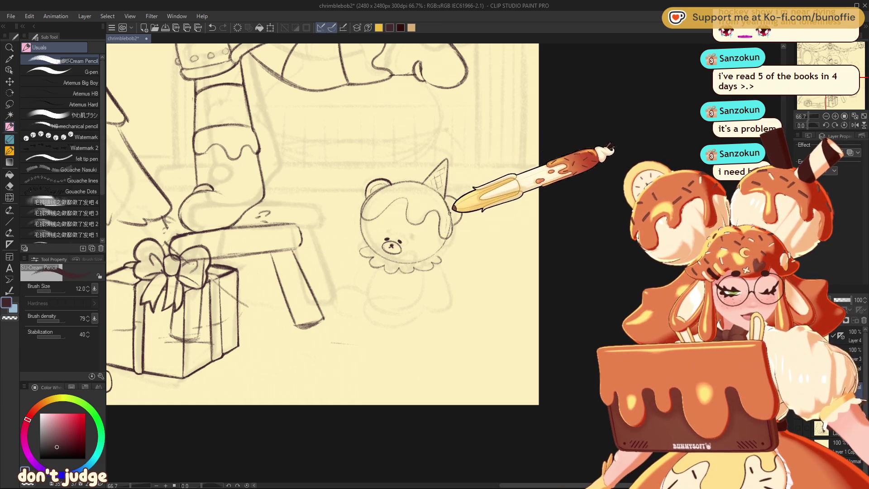
pyautogui.moveTo(450, 225); pyautogui.dragTo(454, 199)
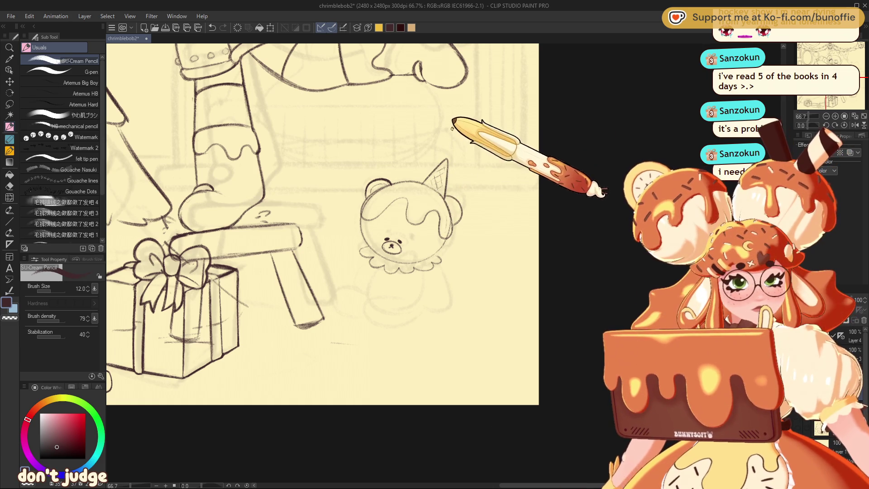
pyautogui.click(10, 103)
pyautogui.moveTo(387, 263); pyautogui.dragTo(408, 222)
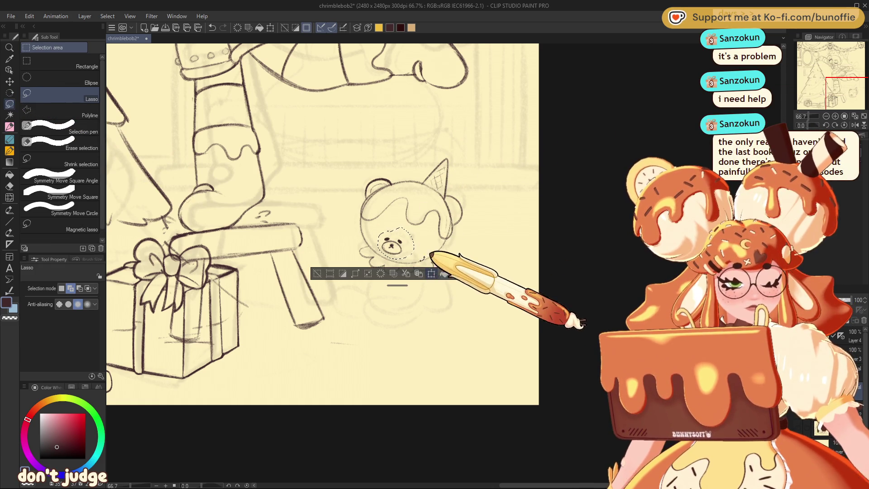
# Scale the lassoed bear face down slightly and confirm its placement on the head
pyautogui.click(431, 273)
pyautogui.moveTo(380, 261); pyautogui.dragTo(422, 240)
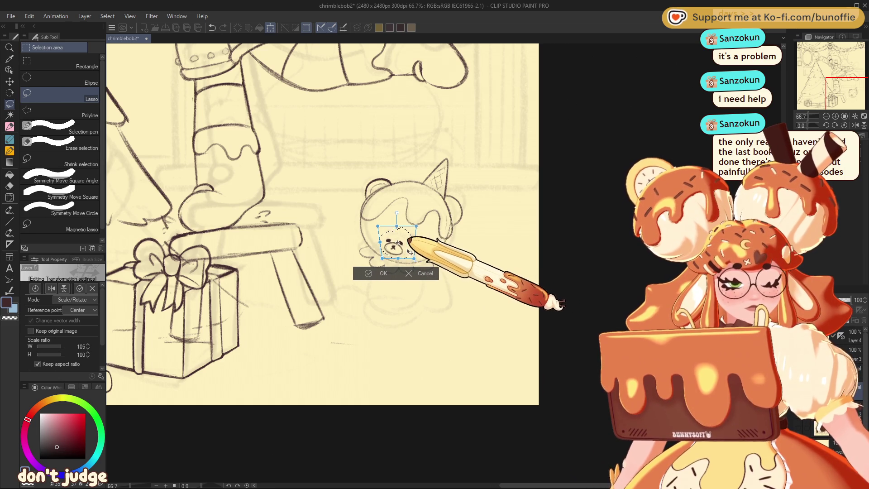
pyautogui.click(368, 274)
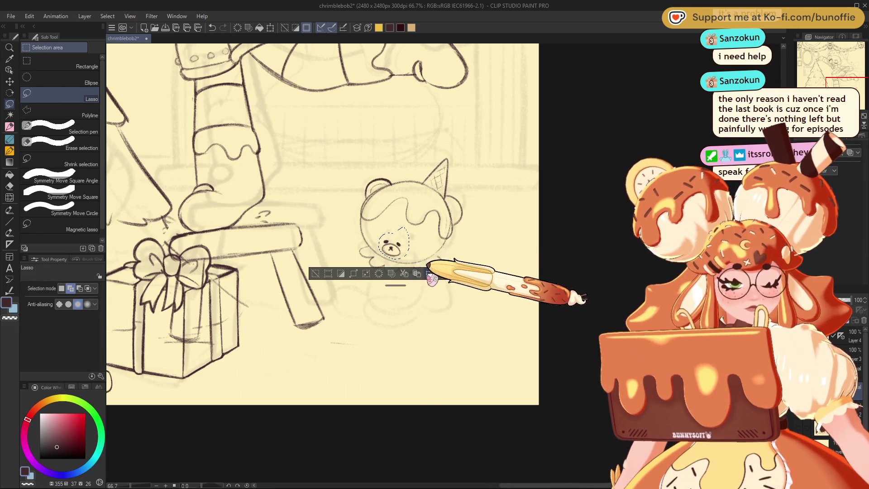
pyautogui.hotkey('ctrl', 't')
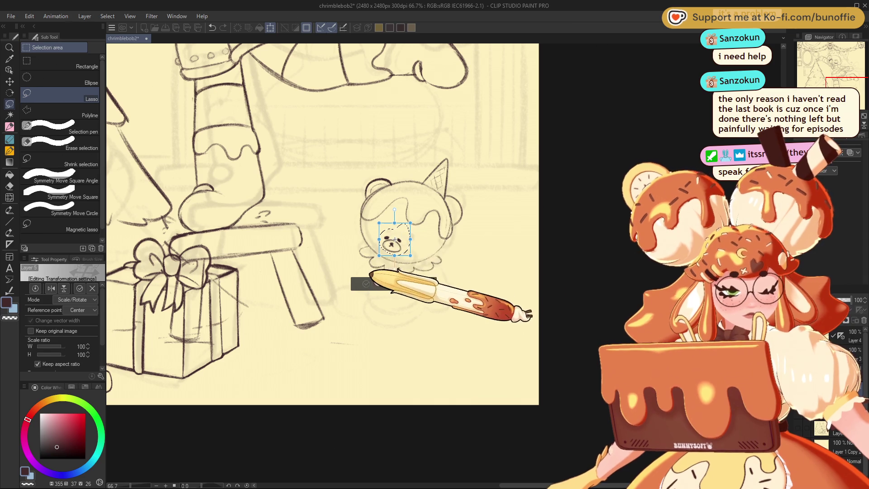
pyautogui.click(371, 284)
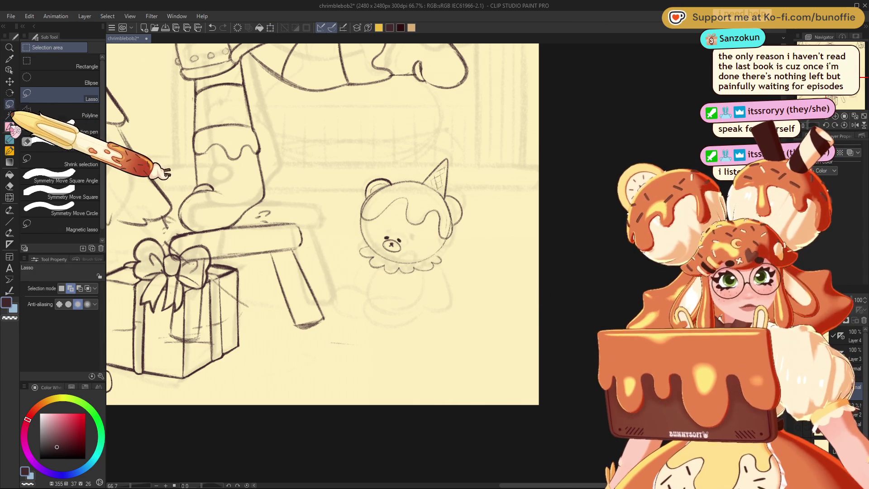
pyautogui.click(9, 126)
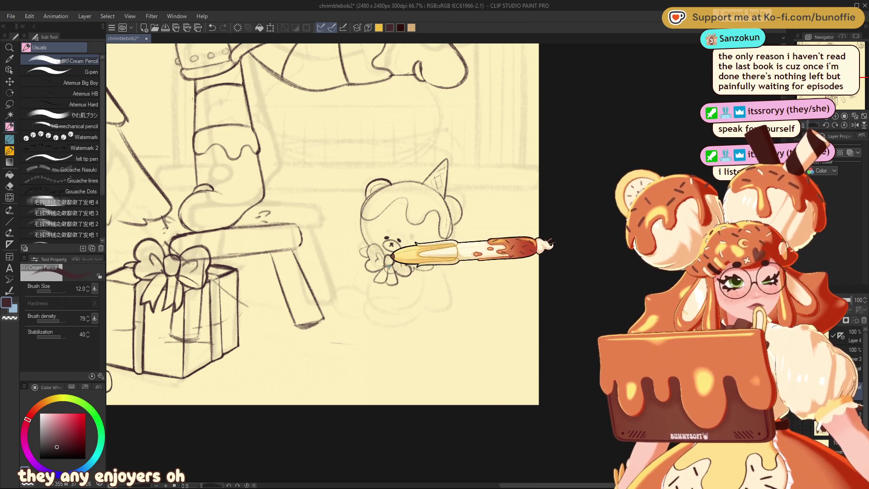
# Check the bear in a horizontally mirrored view, then restore the normal view over it
pyautogui.click(855, 126)
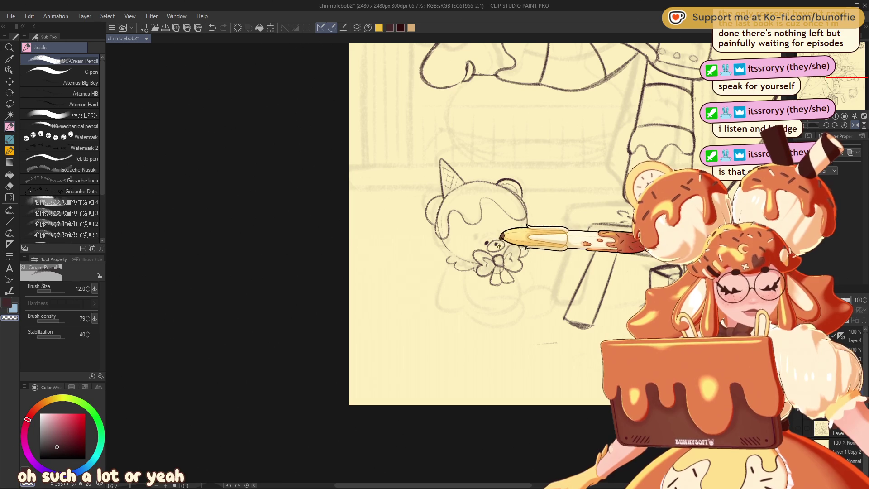
pyautogui.click(855, 124)
pyautogui.moveTo(847, 93); pyautogui.dragTo(858, 89)
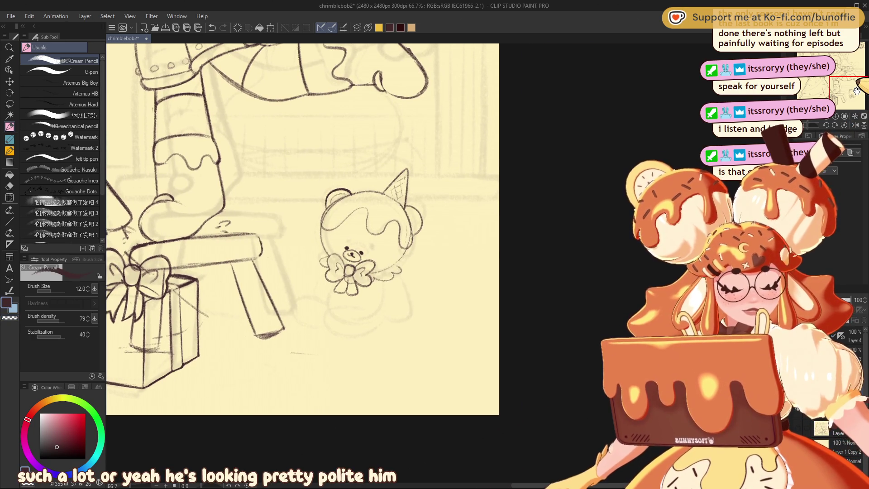
pyautogui.press('e')
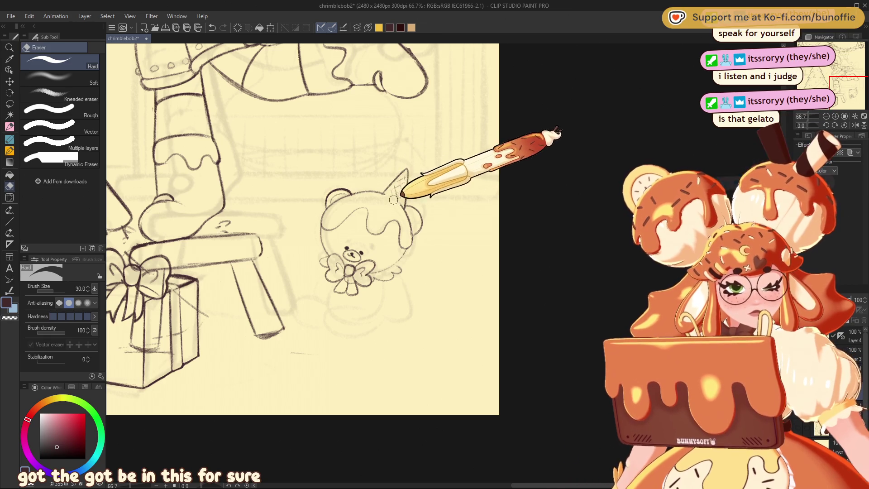
# Draw the pointed cone hat above the bear's head and a wavy drip along its edge
pyautogui.click(9, 93)
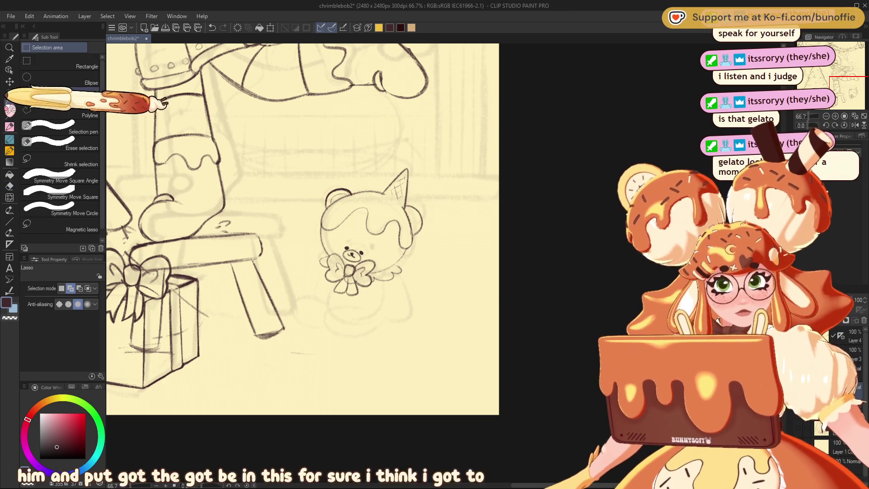
pyautogui.click(10, 127)
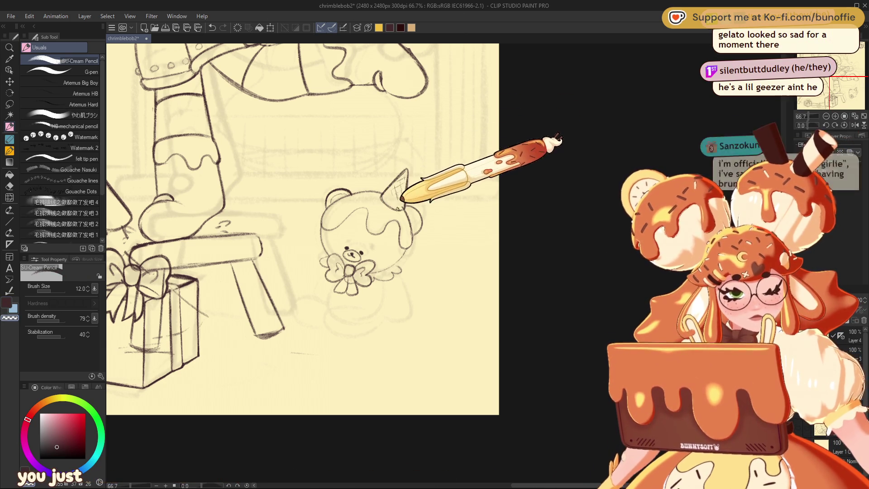
pyautogui.moveTo(384, 194); pyautogui.dragTo(403, 204)
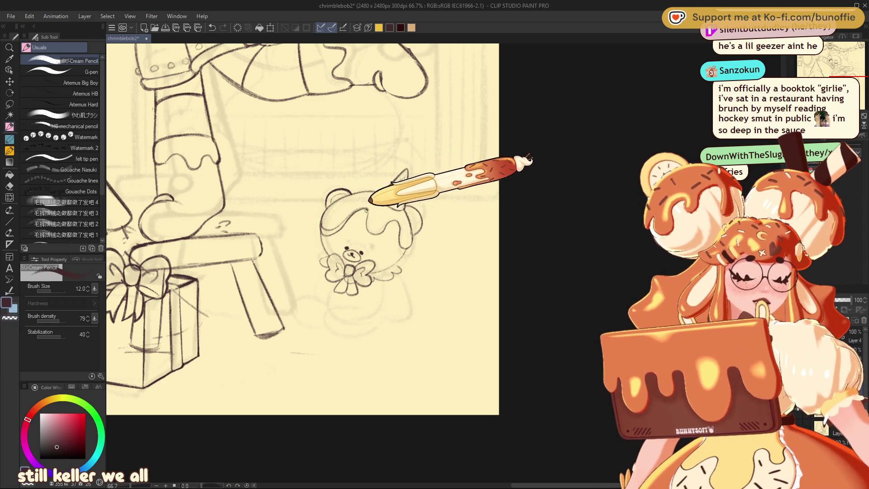
pyautogui.moveTo(371, 235); pyautogui.dragTo(402, 223)
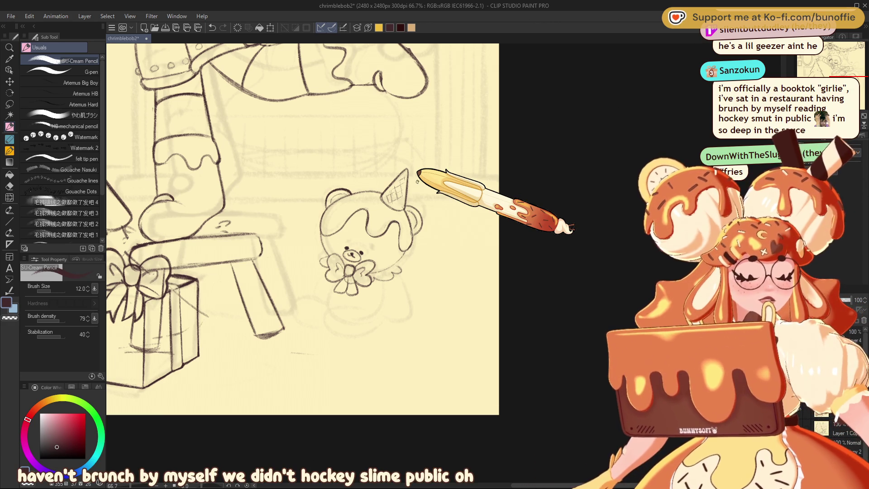
# Lasso the cone hat and nudge it slightly left on the bear's head
pyautogui.scroll(-3, 418, 181)
pyautogui.scroll(3, 417, 182)
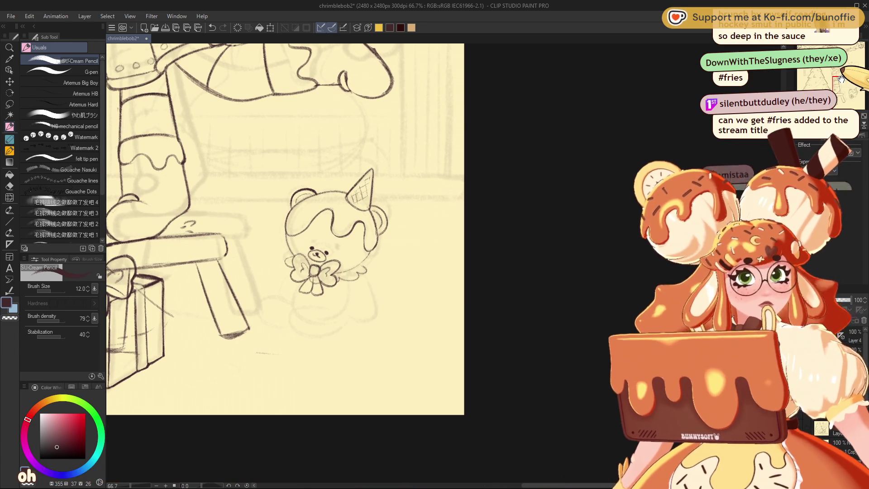
pyautogui.click(9, 103)
pyautogui.moveTo(366, 168); pyautogui.dragTo(371, 208)
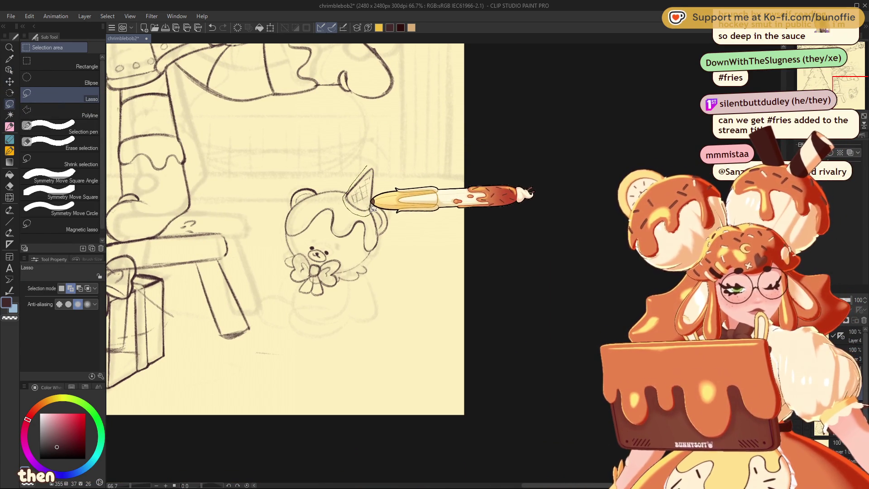
pyautogui.moveTo(372, 209)
pyautogui.mouseDown()
pyautogui.moveTo(378, 226)
pyautogui.moveTo(377, 161)
pyautogui.mouseUp()
pyautogui.hotkey('ctrl', 't')
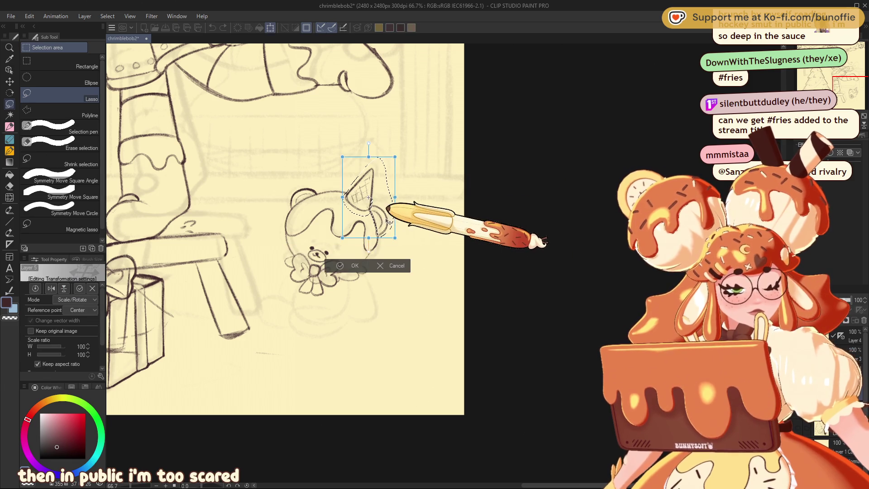
pyautogui.moveTo(390, 222); pyautogui.dragTo(380, 221)
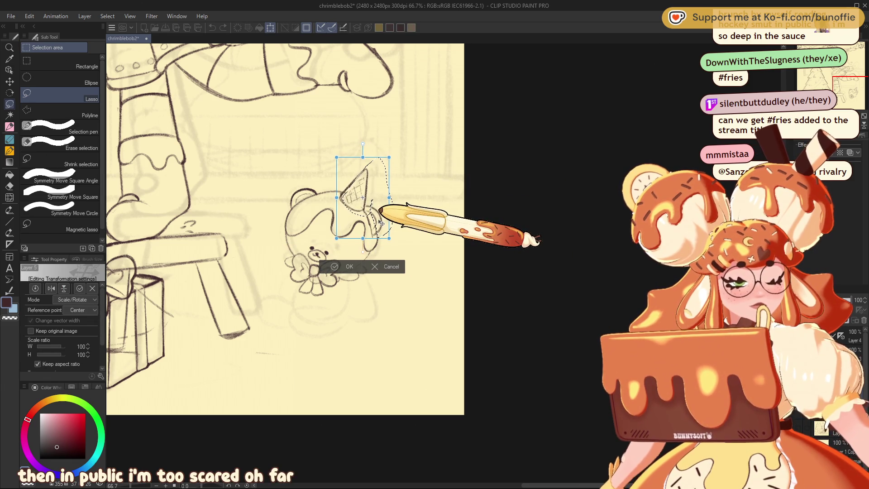
pyautogui.press('Return')
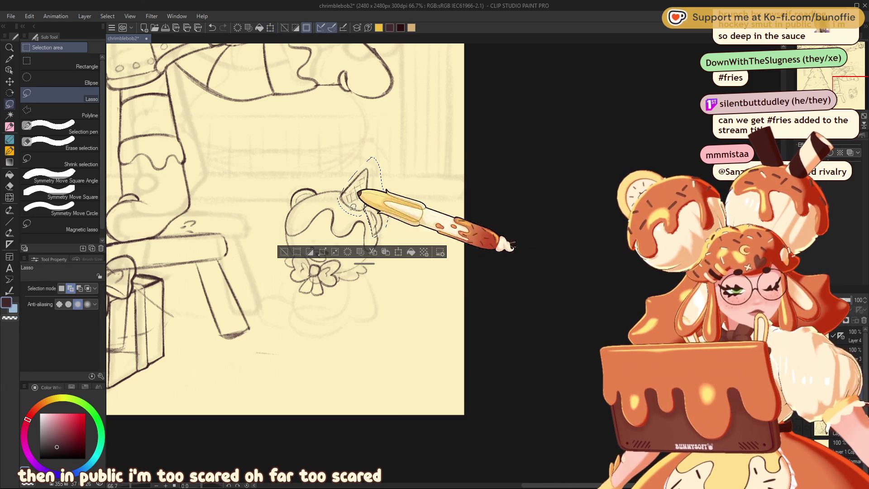
pyautogui.hotkey('ctrl', 'd')
pyautogui.click(9, 126)
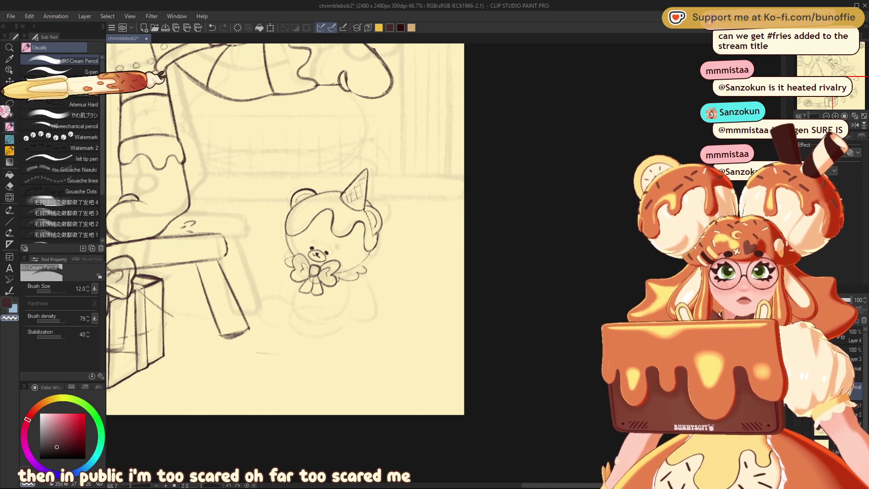
# Lasso the face area and lower it slightly on the round head
pyautogui.click(9, 103)
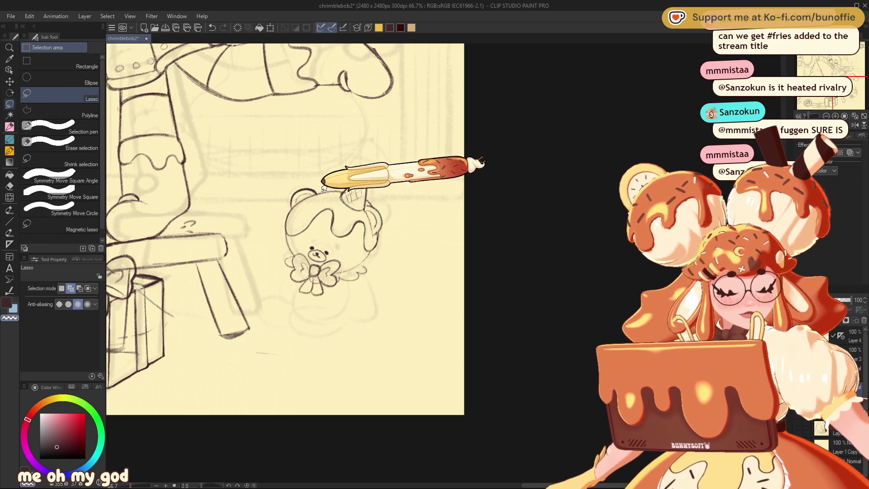
pyautogui.moveTo(322, 184); pyautogui.dragTo(283, 209)
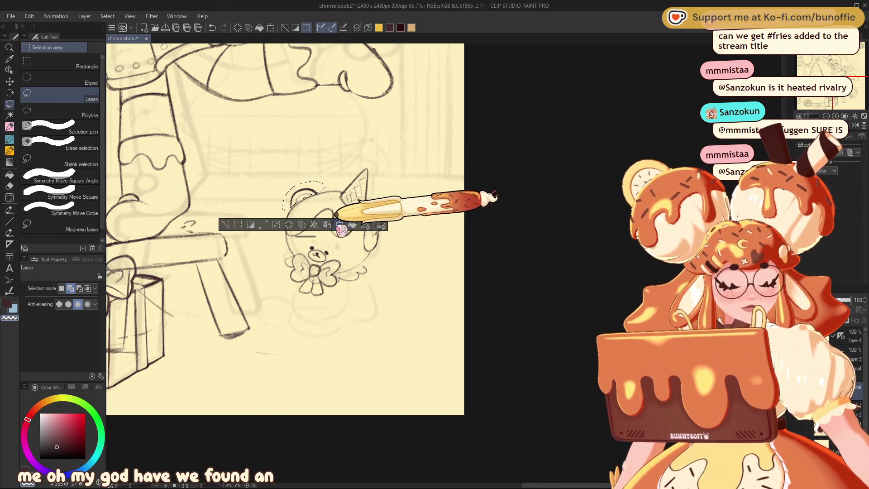
pyautogui.hotkey('ctrl', 't')
pyautogui.moveTo(313, 197); pyautogui.dragTo(314, 199)
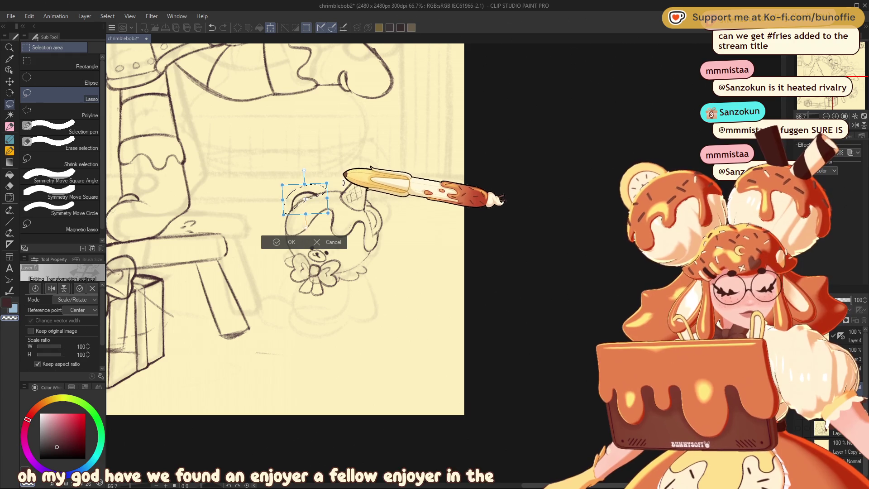
pyautogui.click(290, 242)
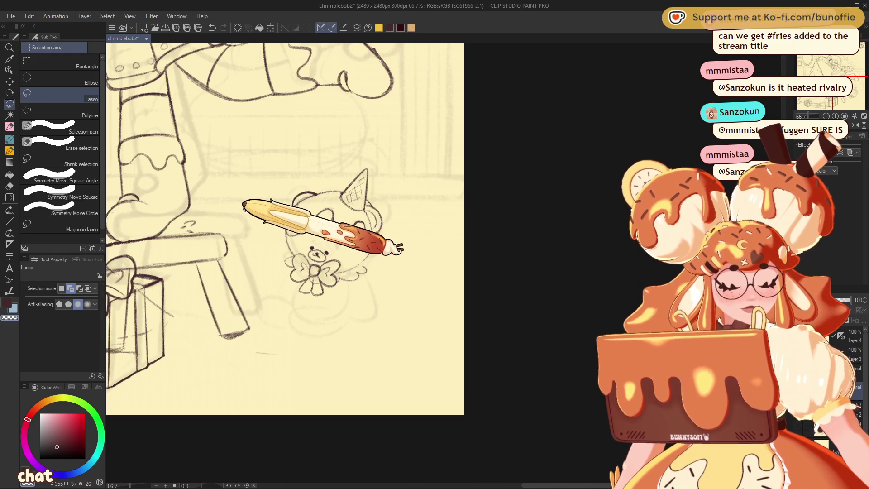
# Ink the dripping icing outline over the top of the character's head
pyautogui.click(9, 126)
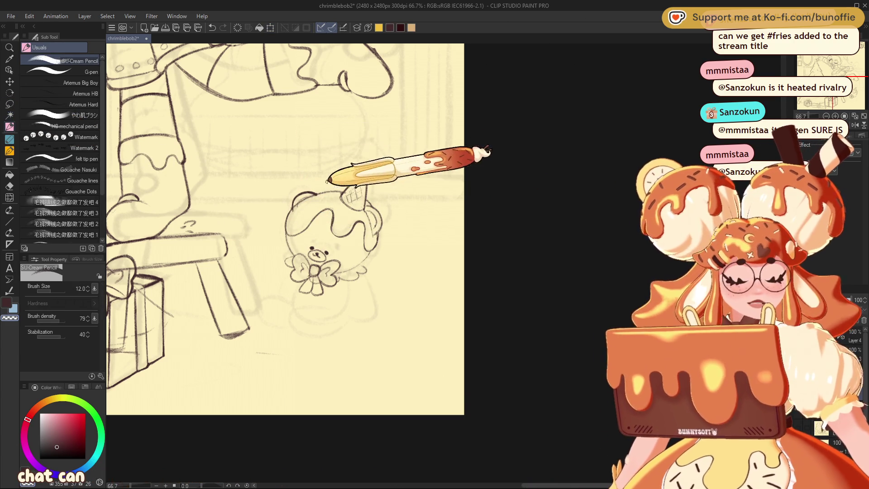
pyautogui.moveTo(293, 211); pyautogui.dragTo(319, 195)
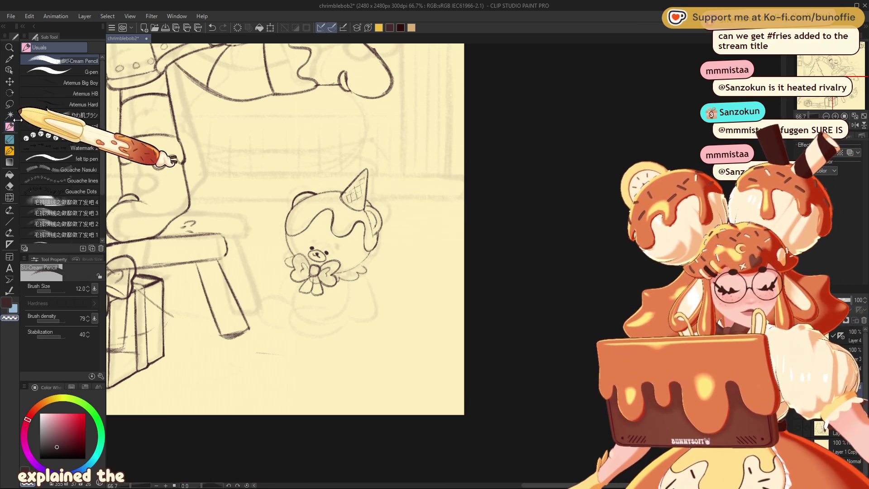
pyautogui.click(855, 125)
# In mirrored view, slightly resize the teddy's lassoed face and start a line beneath it
pyautogui.click(830, 71)
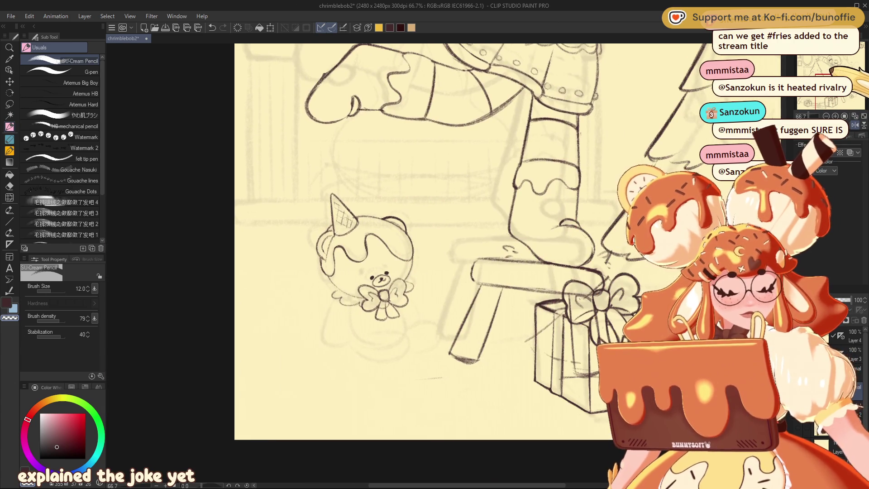
pyautogui.click(9, 103)
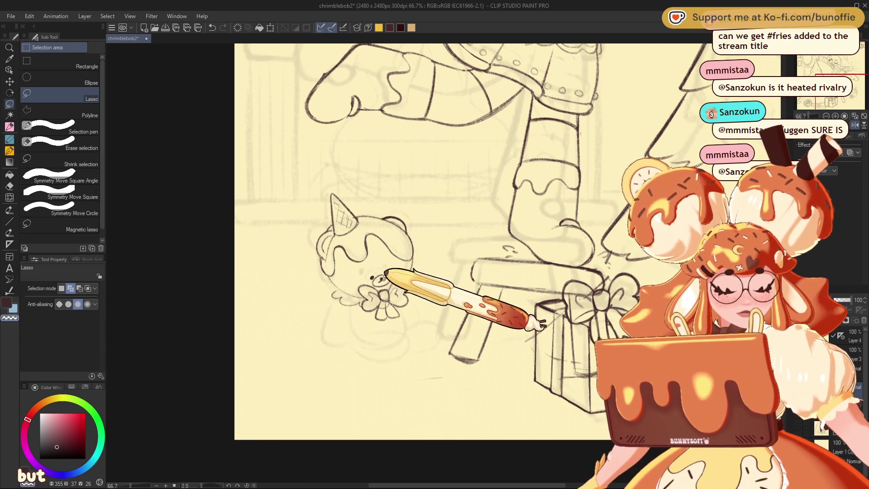
pyautogui.moveTo(386, 264); pyautogui.dragTo(387, 267)
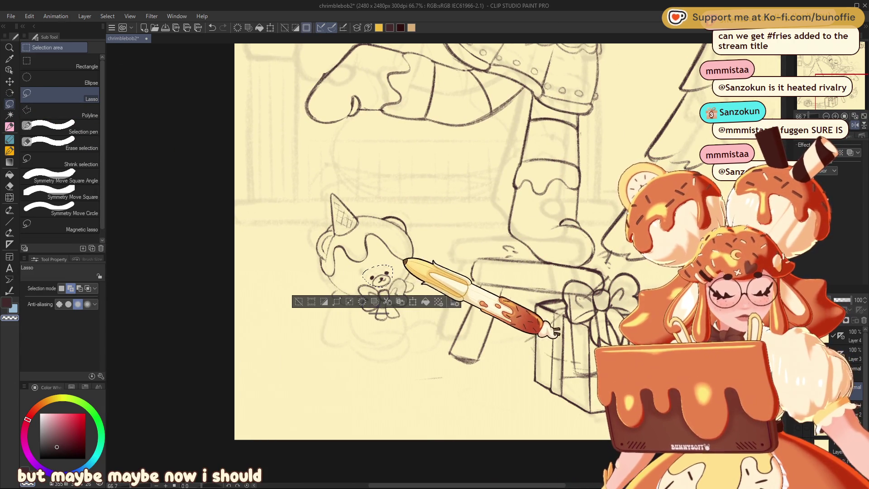
pyautogui.click(412, 301)
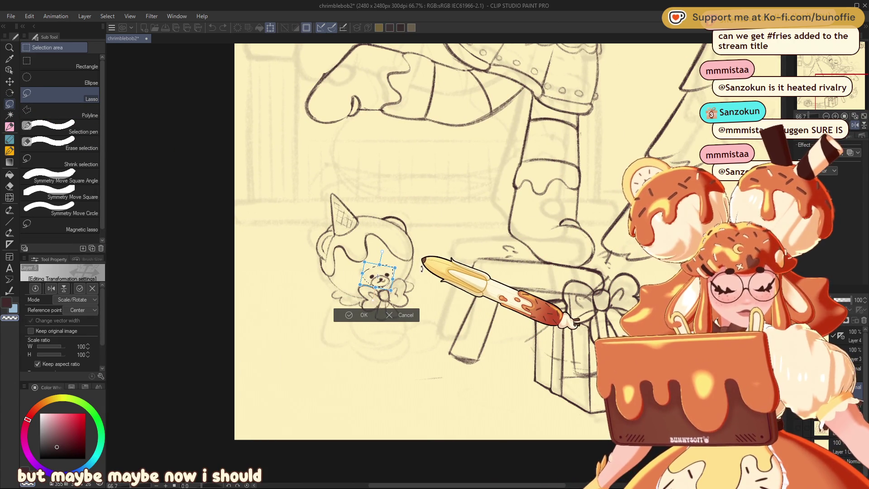
pyautogui.click(359, 315)
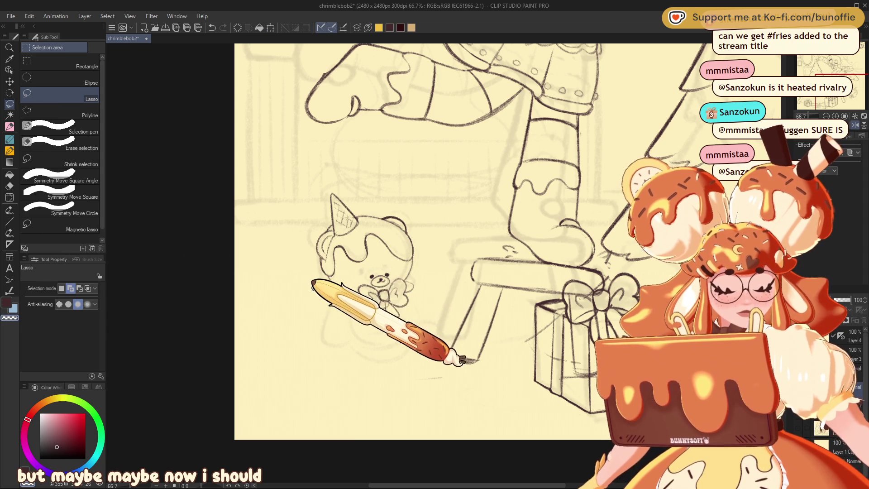
pyautogui.click(9, 127)
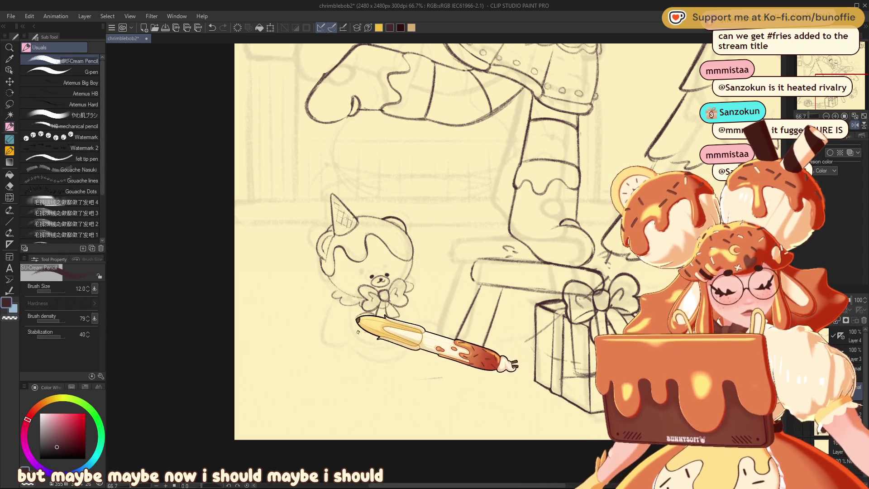
pyautogui.moveTo(360, 332); pyautogui.dragTo(379, 318)
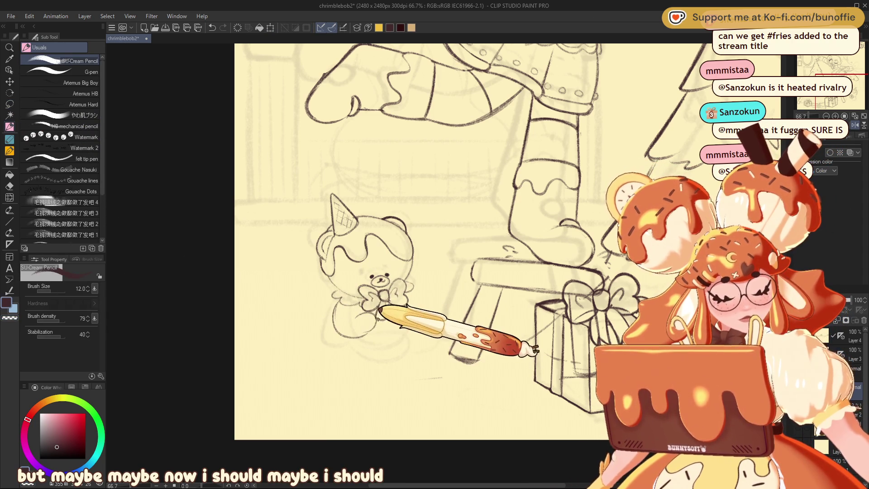
# Undo the stray line, ink paws and an arm hugging the teddy, and unmirror the view
pyautogui.hotkey('ctrl', 'z')
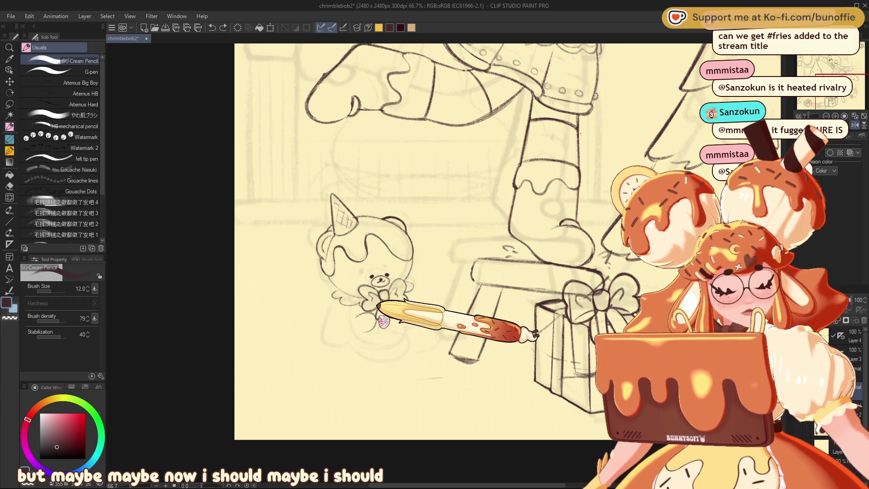
pyautogui.press('e')
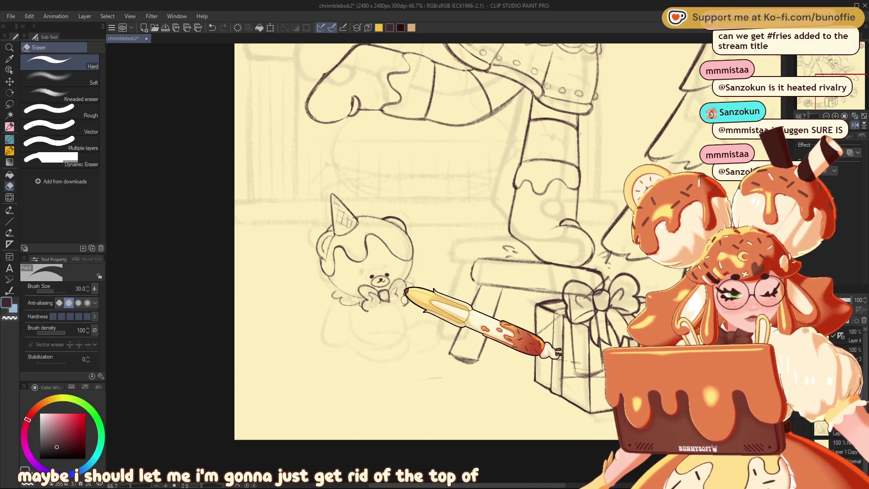
pyautogui.click(10, 125)
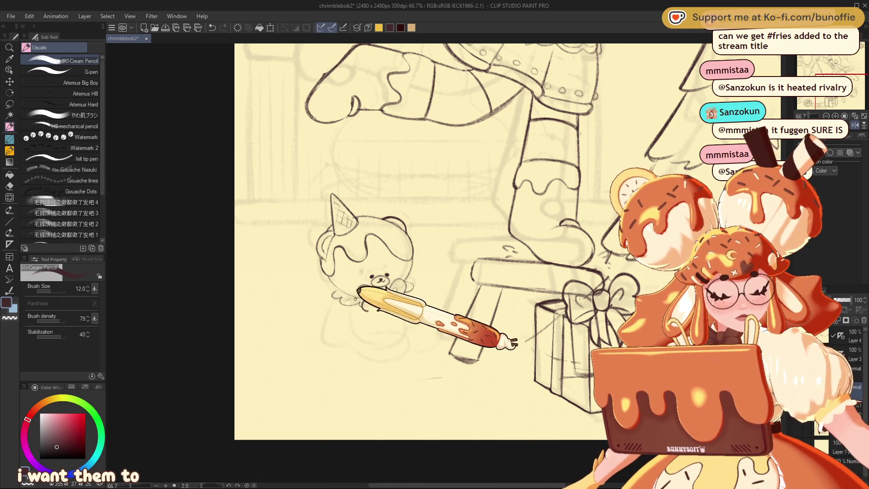
pyautogui.moveTo(365, 294); pyautogui.dragTo(386, 316)
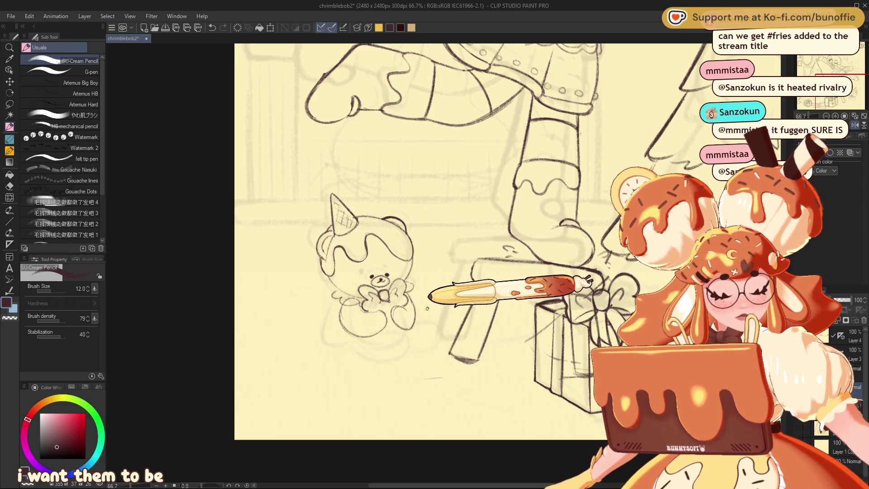
pyautogui.click(854, 124)
pyautogui.moveTo(844, 75); pyautogui.dragTo(850, 77)
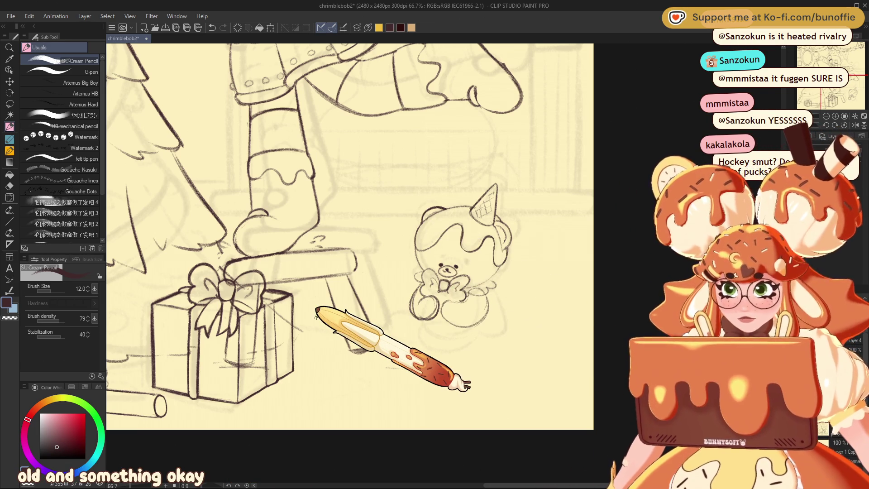
# Switch to the eraser and pan the bear and its teddy back to the centre
pyautogui.press('e')
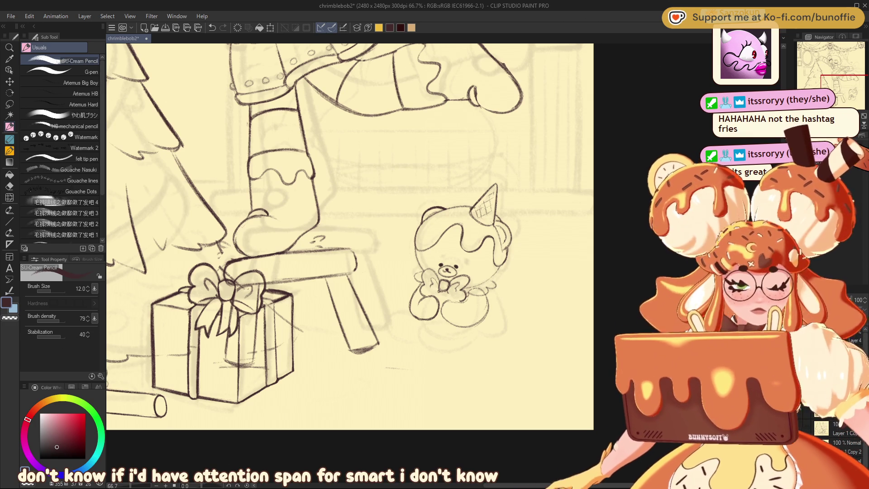
pyautogui.moveTo(838, 87); pyautogui.dragTo(849, 87)
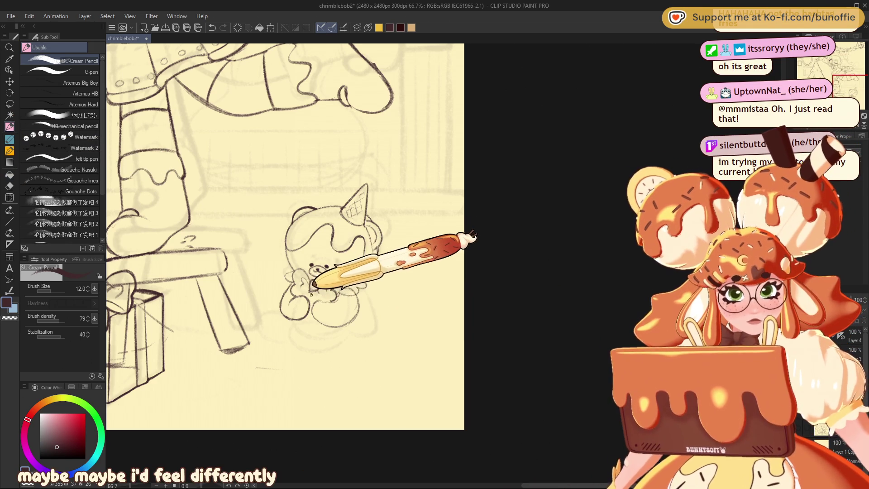
# Ink the teddy's eyes, nose and bow, then redraw the bear's arms and paws, erasing mistakes
pyautogui.moveTo(303, 294); pyautogui.dragTo(317, 273)
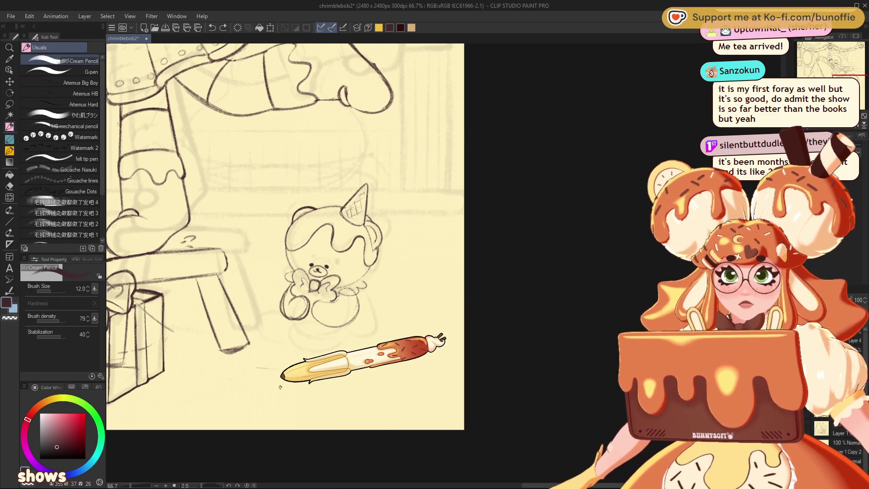
pyautogui.press('e')
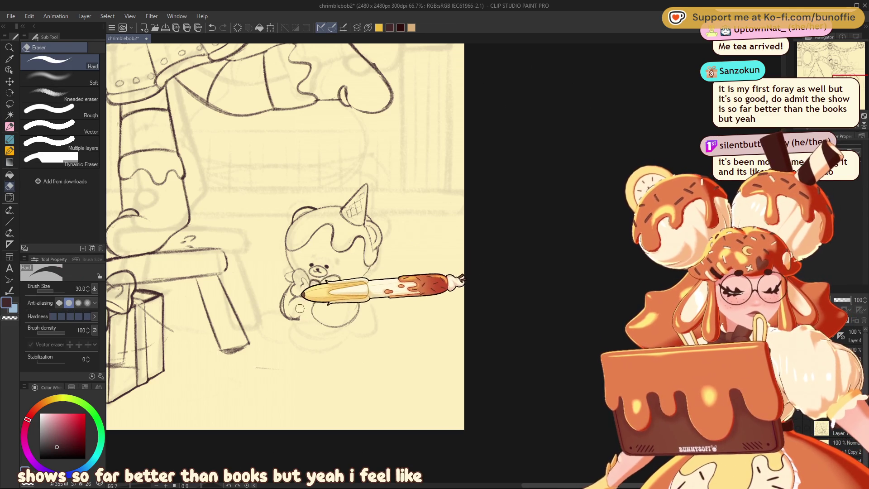
pyautogui.click(9, 127)
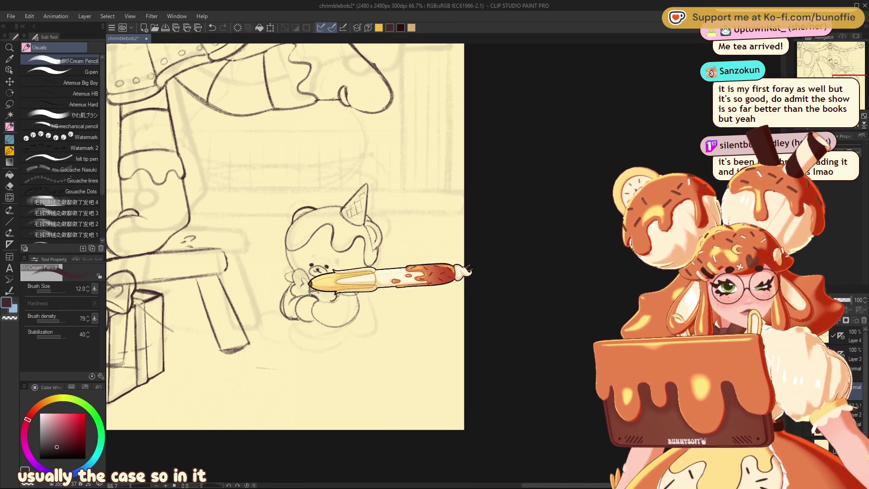
pyautogui.moveTo(310, 295); pyautogui.dragTo(337, 298)
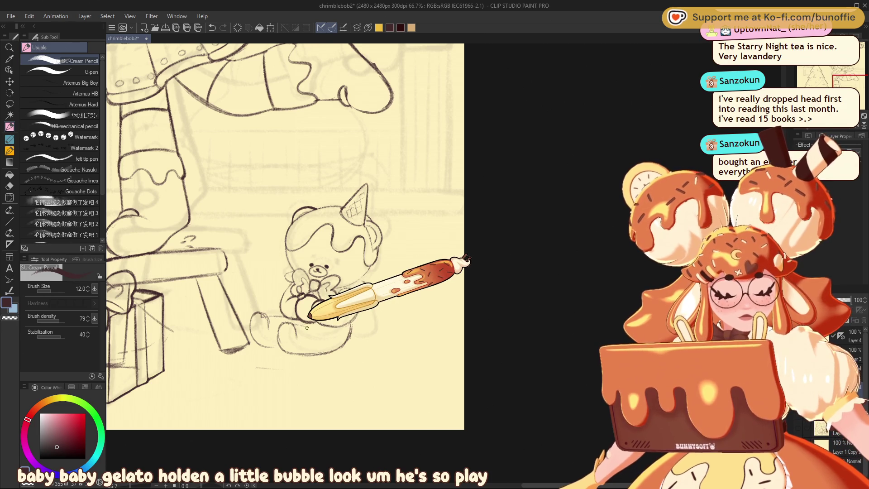
# Lasso the bear and teddy, tilt them with Scale/Rotate, rotate back upright, then deselect
pyautogui.click(9, 104)
pyautogui.moveTo(396, 167)
pyautogui.mouseDown()
pyautogui.moveTo(248, 312)
pyautogui.moveTo(423, 254)
pyautogui.mouseUp()
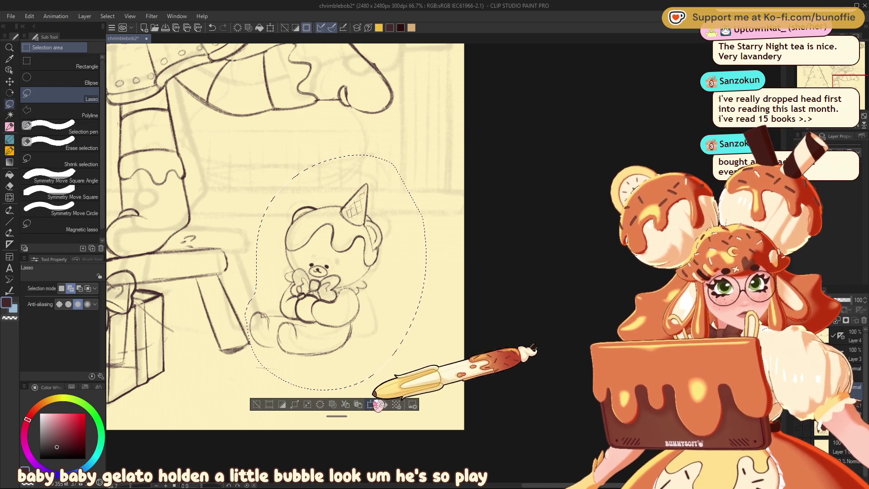
pyautogui.click(374, 418)
pyautogui.moveTo(468, 190); pyautogui.dragTo(378, 290)
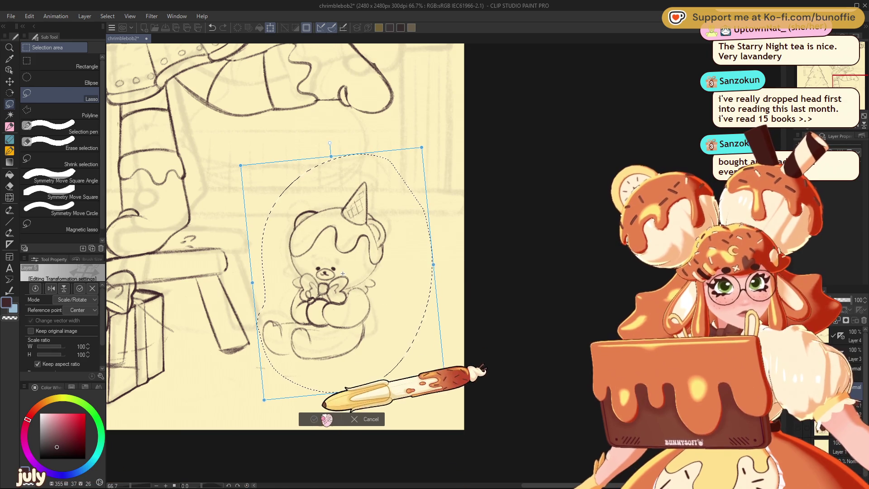
pyautogui.click(325, 416)
pyautogui.click(266, 407)
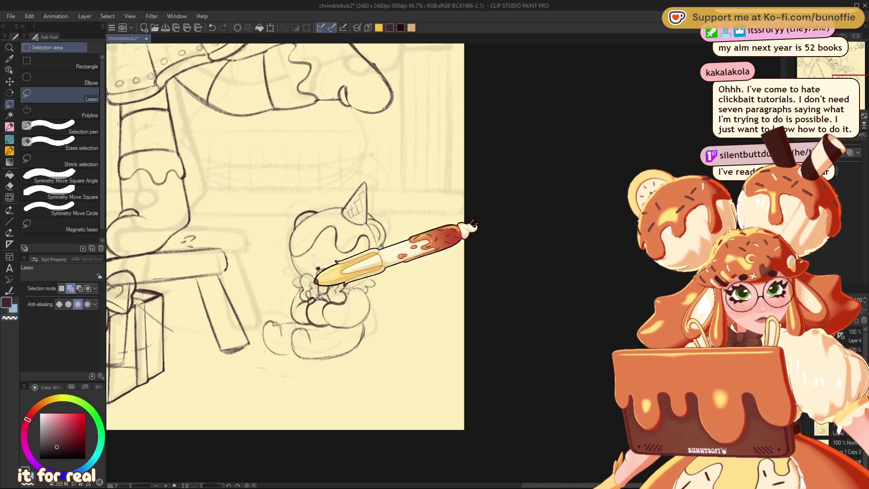
# Erase part of the bear's lower outline and sketch a small oval foot beneath it
pyautogui.press('e')
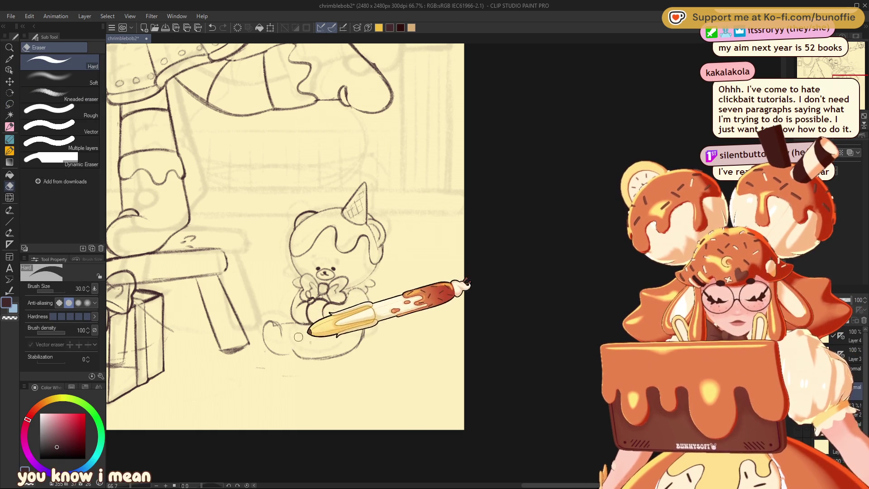
pyautogui.moveTo(302, 342); pyautogui.dragTo(356, 343)
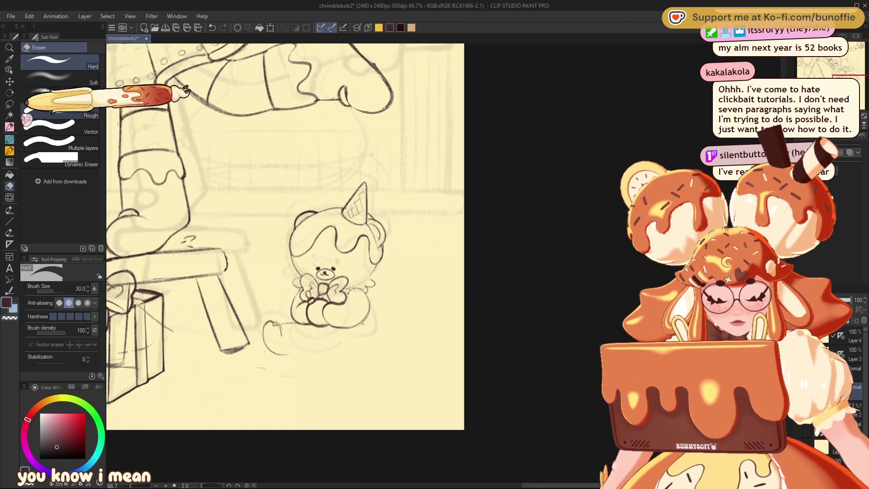
pyautogui.click(10, 126)
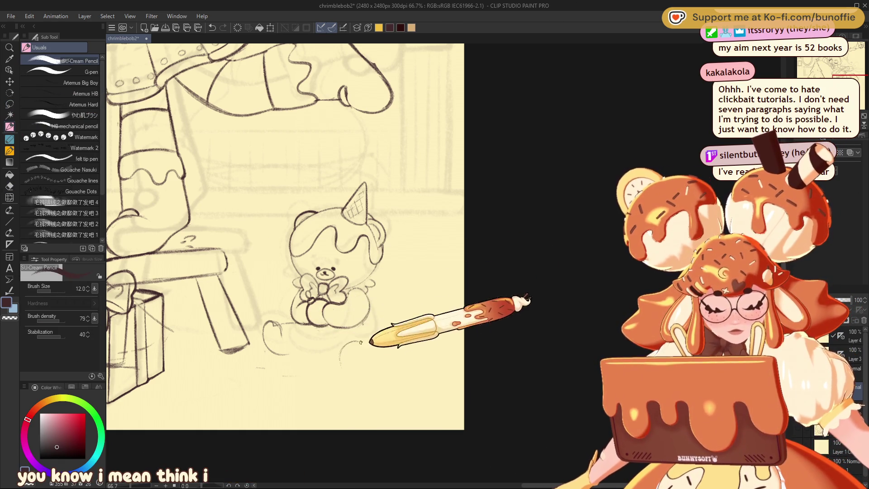
pyautogui.moveTo(346, 355); pyautogui.dragTo(352, 343)
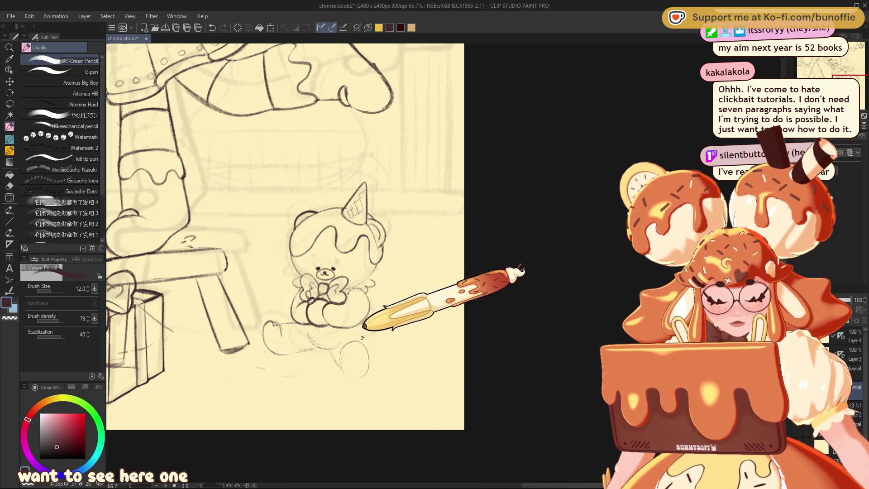
pyautogui.click(9, 104)
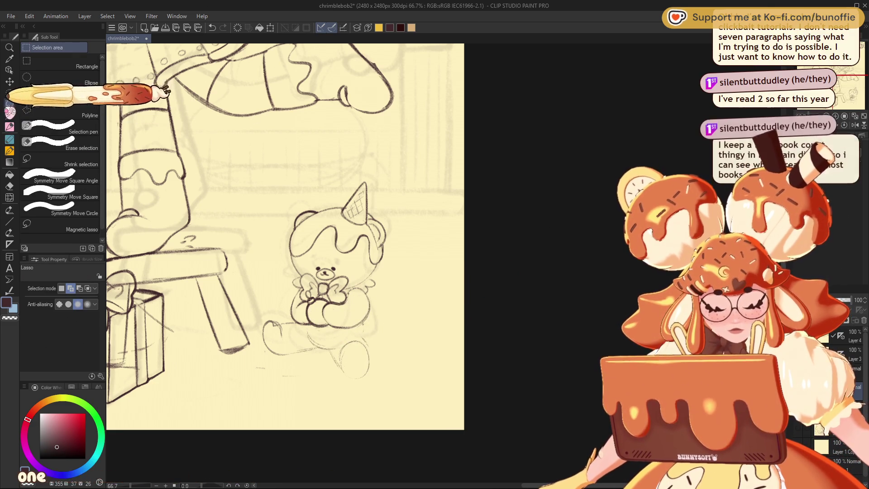
# Scale the newly sketched oval foot up to 110%
pyautogui.moveTo(356, 340); pyautogui.dragTo(364, 381)
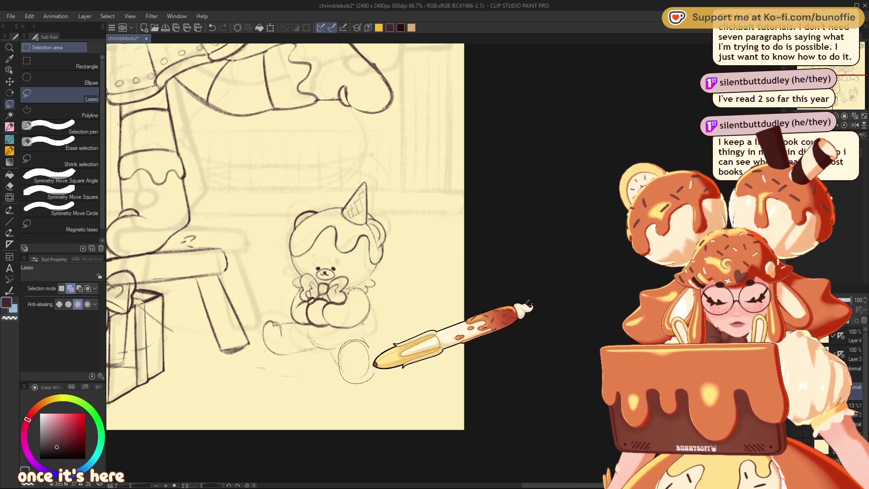
pyautogui.click(380, 397)
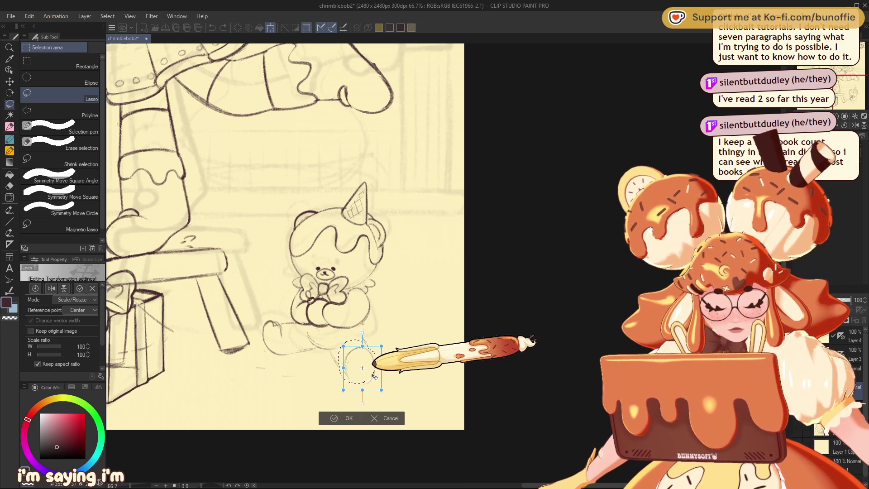
pyautogui.moveTo(344, 369); pyautogui.dragTo(341, 367)
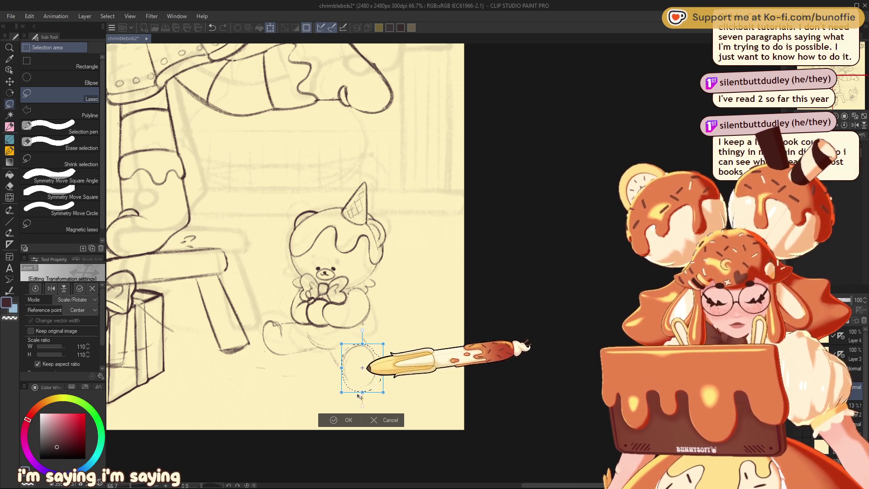
pyautogui.click(341, 422)
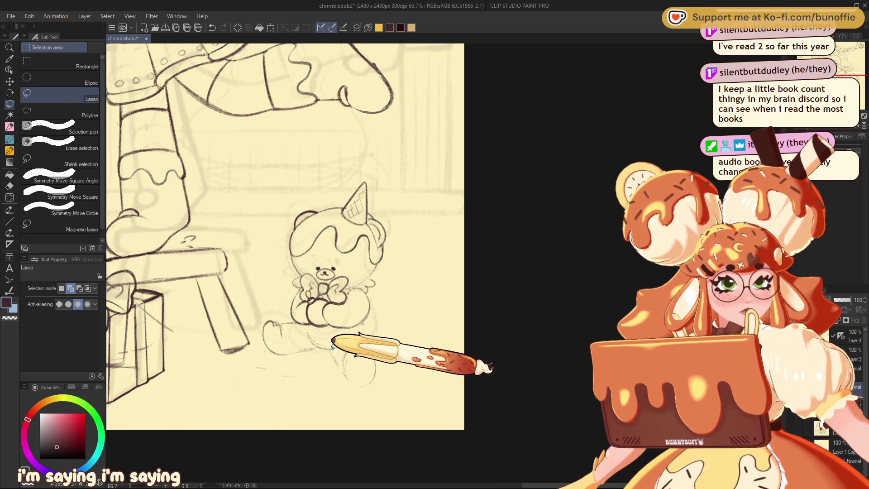
# Move the bear's selected leg area up slightly
pyautogui.moveTo(364, 330); pyautogui.dragTo(386, 323)
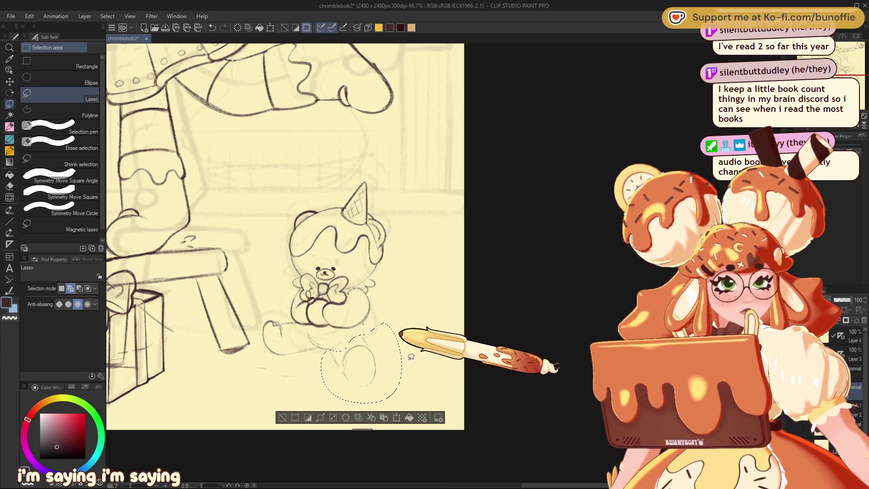
pyautogui.click(397, 417)
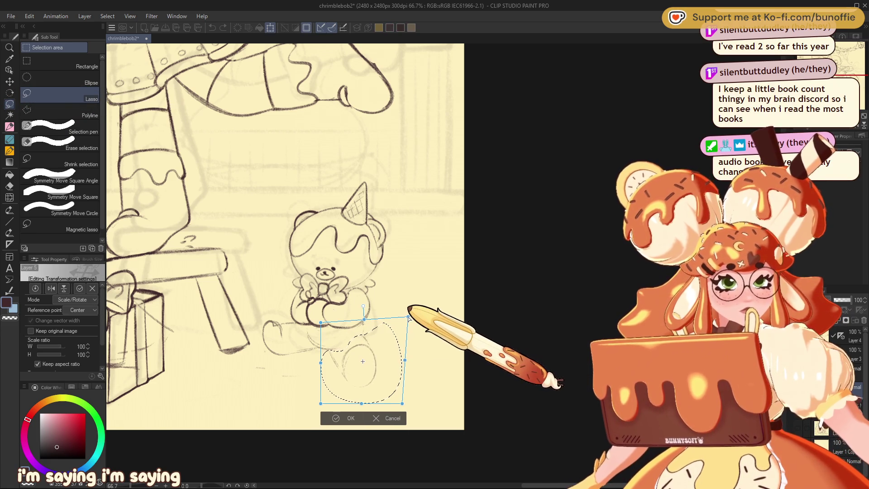
pyautogui.moveTo(386, 372); pyautogui.dragTo(386, 364)
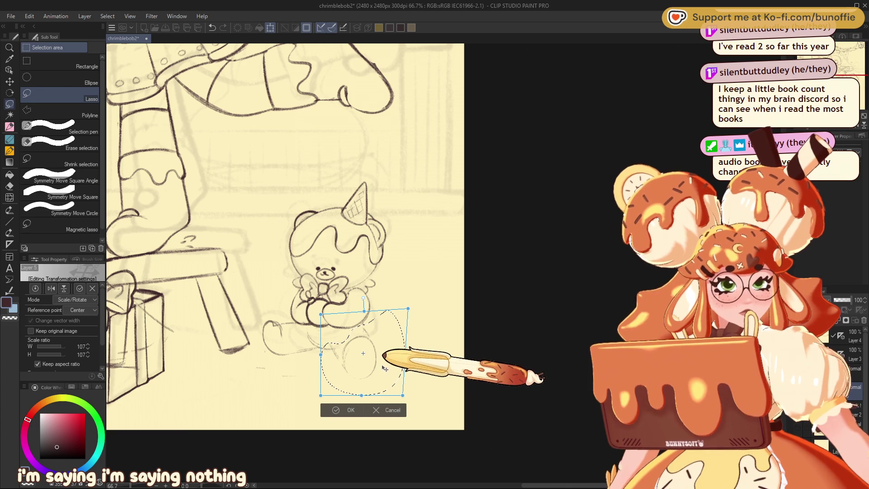
pyautogui.click(336, 409)
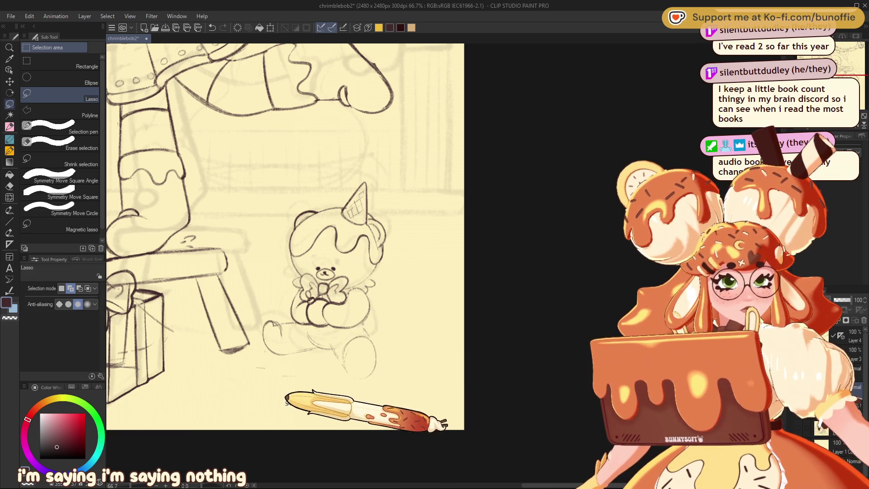
pyautogui.click(9, 127)
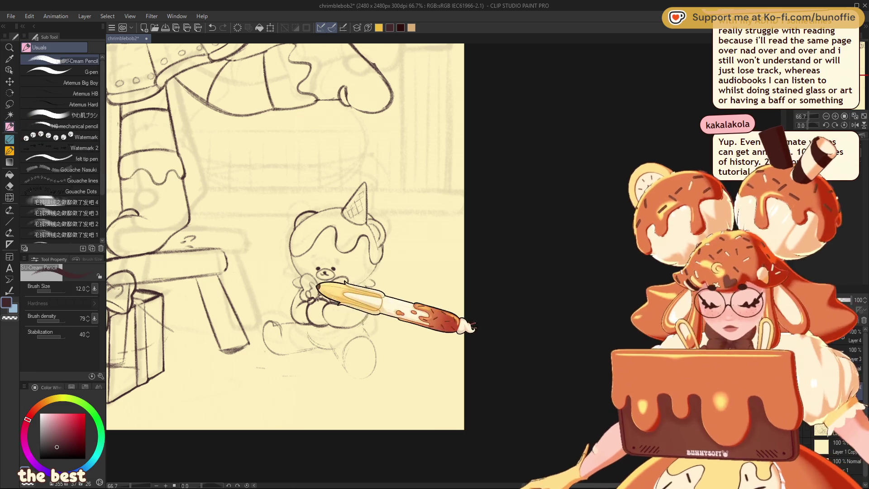
# Ink darker outlines for the bear's sitting legs and feet, erasing stray lines with the Hard eraser
pyautogui.press('e')
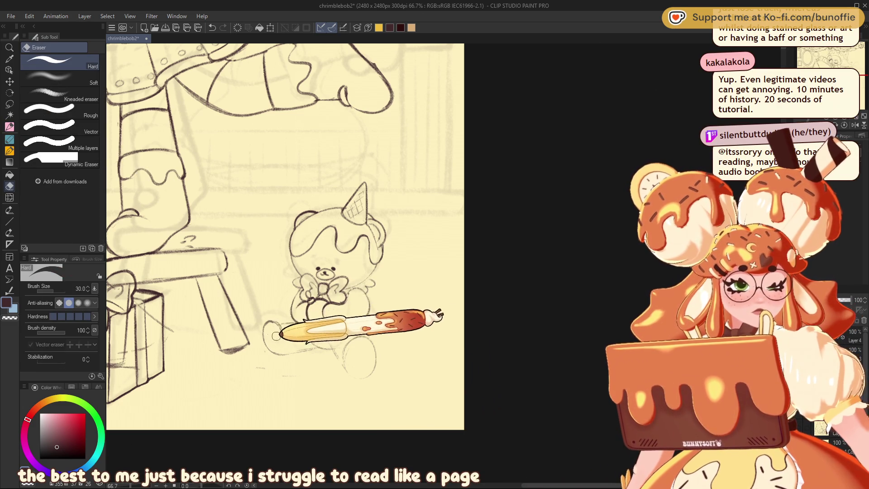
pyautogui.press('p')
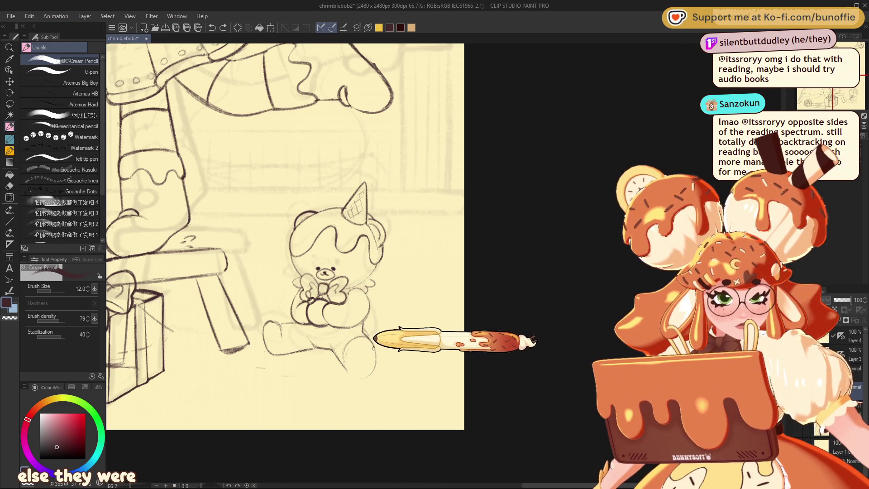
pyautogui.moveTo(357, 344); pyautogui.dragTo(373, 378)
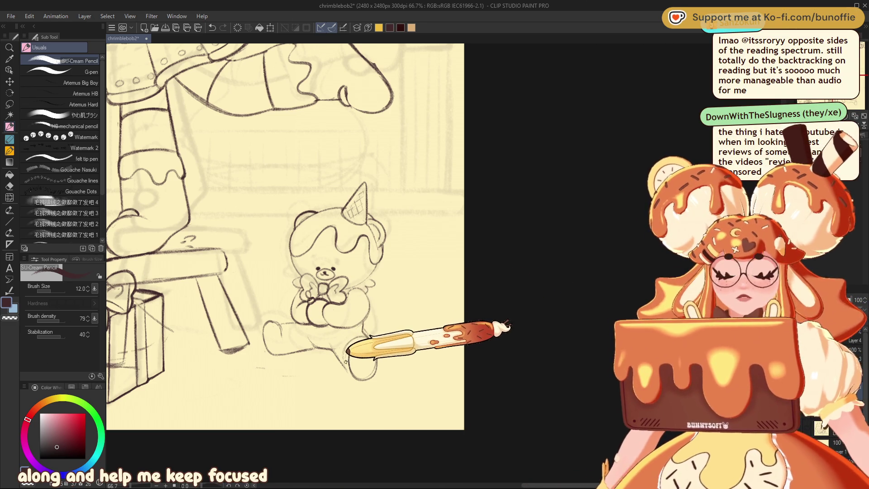
pyautogui.press('e')
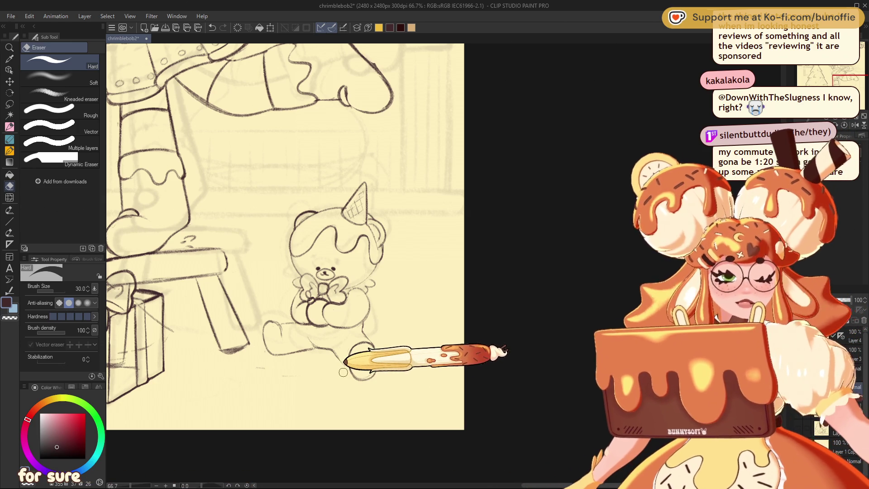
pyautogui.click(9, 127)
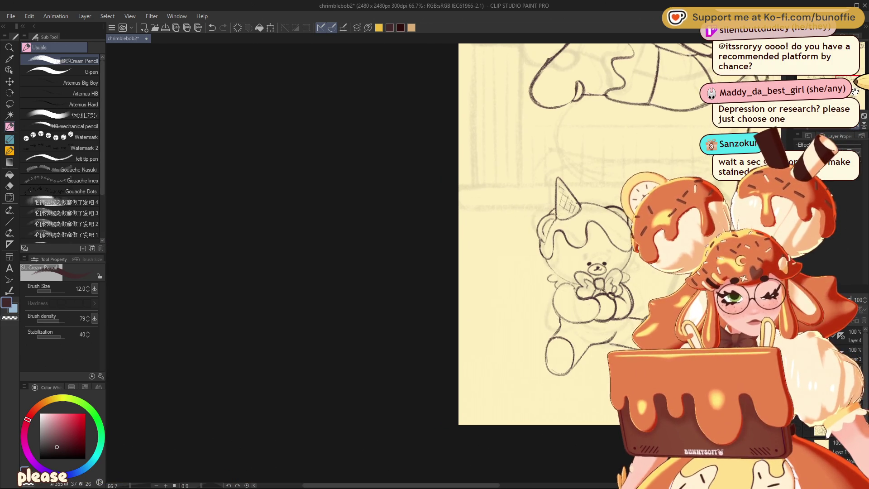
pyautogui.moveTo(855, 130); pyautogui.dragTo(587, 113)
# Enlarge the bear's foot to 109%, tilt it, and nudge it up and right
pyautogui.click(9, 104)
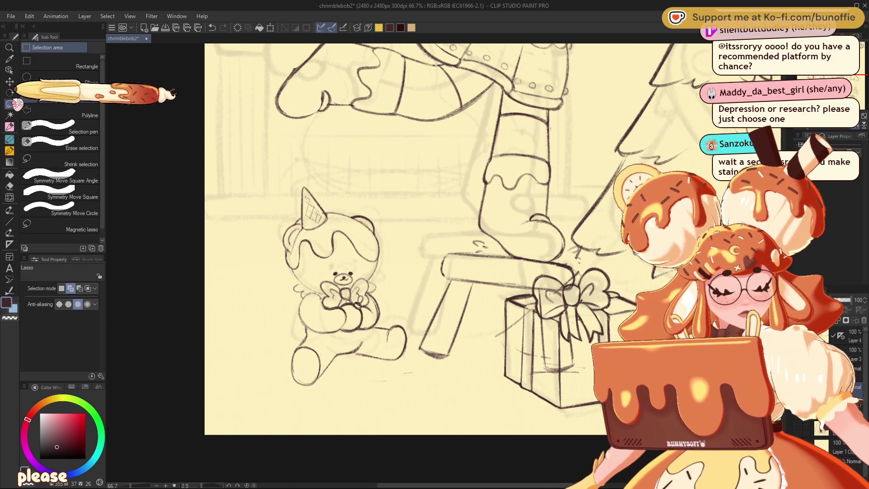
pyautogui.moveTo(288, 356)
pyautogui.mouseDown()
pyautogui.moveTo(292, 345)
pyautogui.moveTo(278, 339)
pyautogui.mouseUp()
pyautogui.hotkey('ctrl', 't')
pyautogui.moveTo(357, 349)
pyautogui.mouseDown()
pyautogui.moveTo(351, 338)
pyautogui.moveTo(360, 359)
pyautogui.mouseUp()
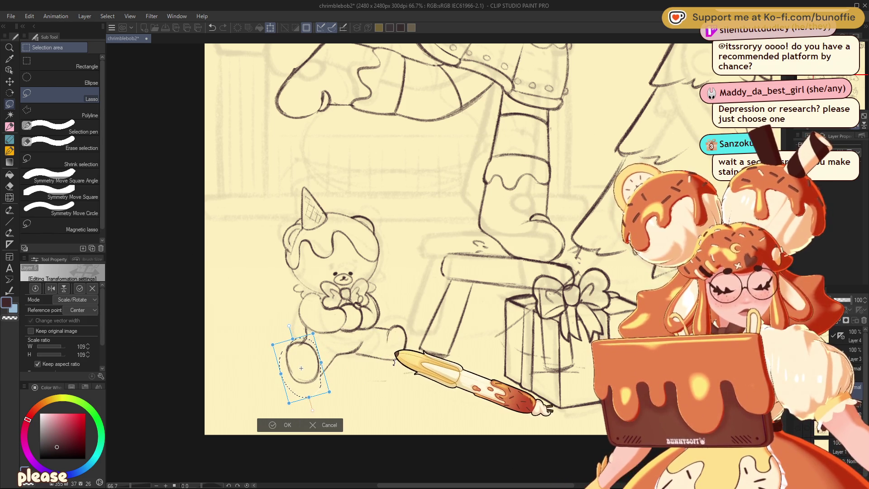
pyautogui.moveTo(315, 379); pyautogui.dragTo(317, 378)
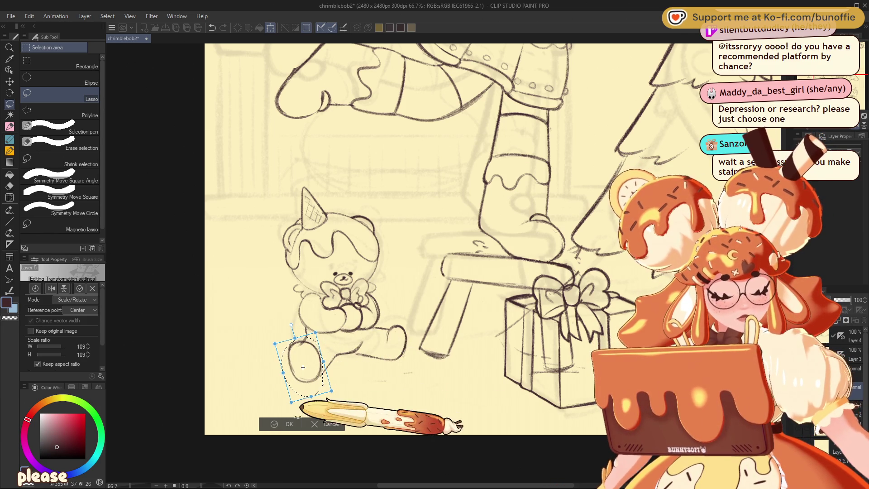
pyautogui.click(285, 424)
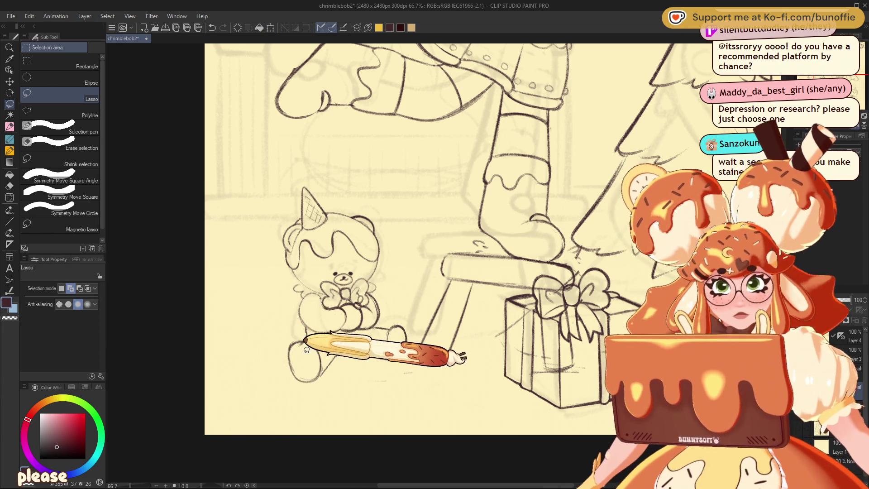
# Flip the canvas horizontally and re-centre the bear and gift box to check proportions
pyautogui.press('e')
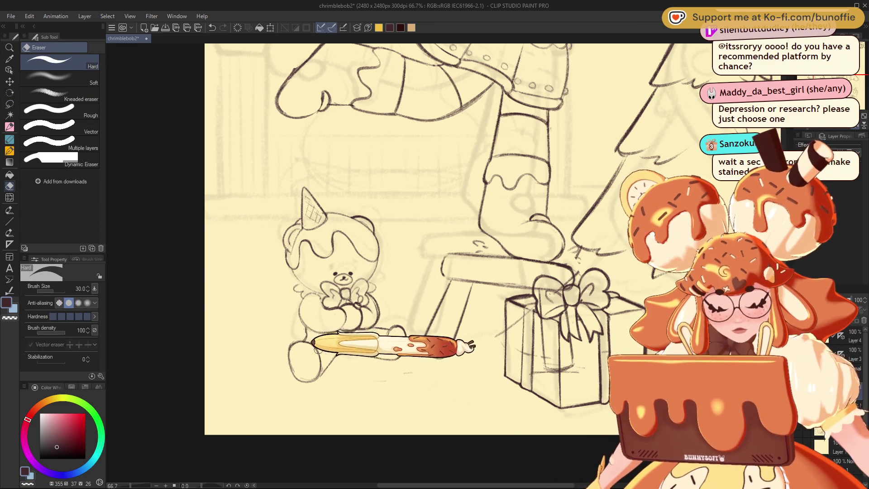
pyautogui.press('h')
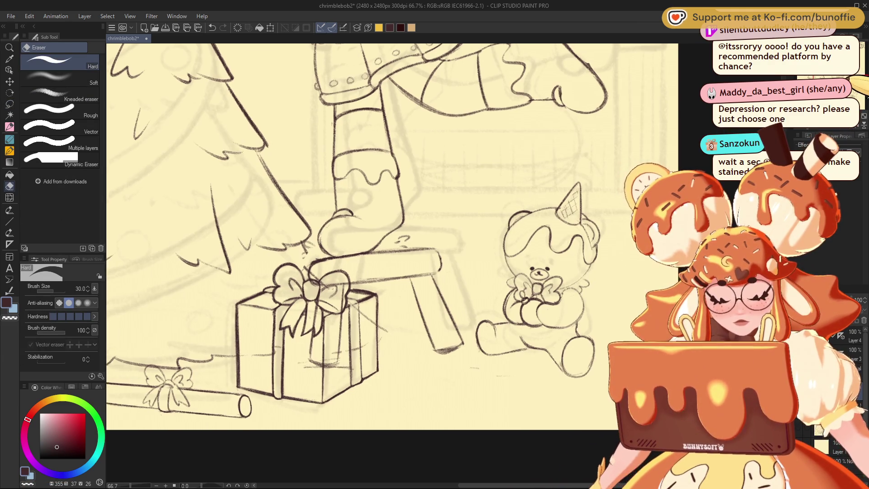
pyautogui.moveTo(394, 235); pyautogui.dragTo(265, 218)
pyautogui.click(10, 127)
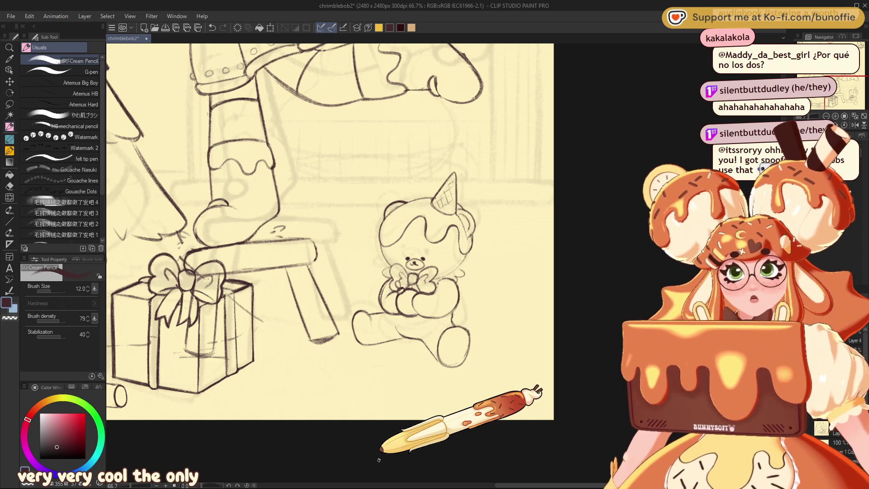
# Mirror the view, then rotate the lasso-selected left foot slightly clockwise
pyautogui.click(854, 124)
pyautogui.moveTo(837, 77)
pyautogui.mouseDown()
pyautogui.moveTo(849, 86)
pyautogui.moveTo(839, 86)
pyautogui.mouseUp()
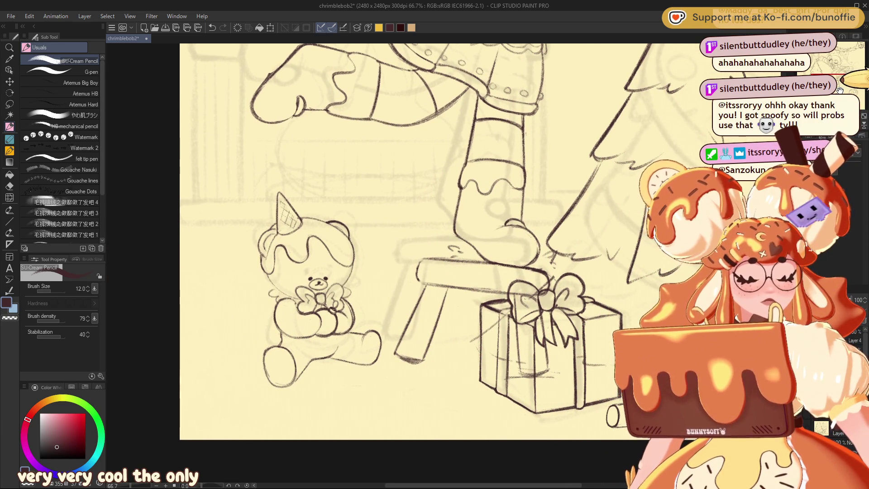
pyautogui.click(9, 104)
pyautogui.moveTo(317, 357); pyautogui.dragTo(320, 384)
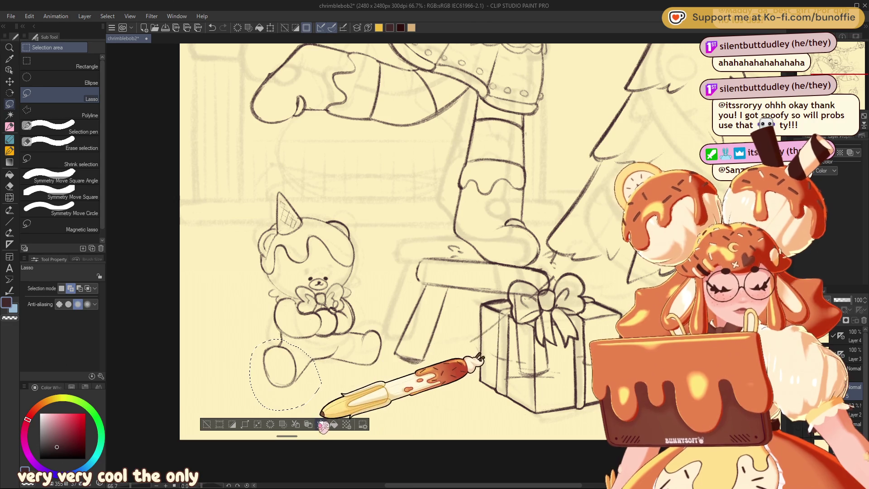
pyautogui.click(321, 424)
pyautogui.moveTo(356, 343)
pyautogui.mouseDown()
pyautogui.moveTo(359, 354)
pyautogui.moveTo(324, 370)
pyautogui.mouseUp()
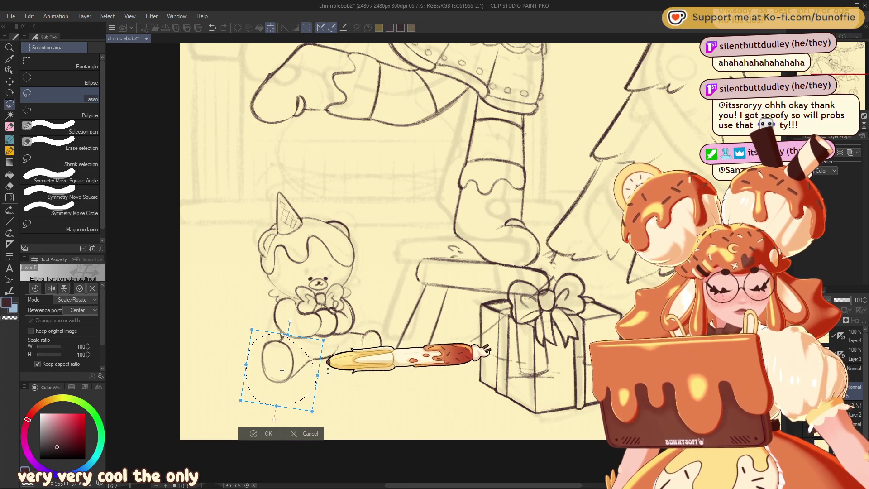
pyautogui.click(269, 433)
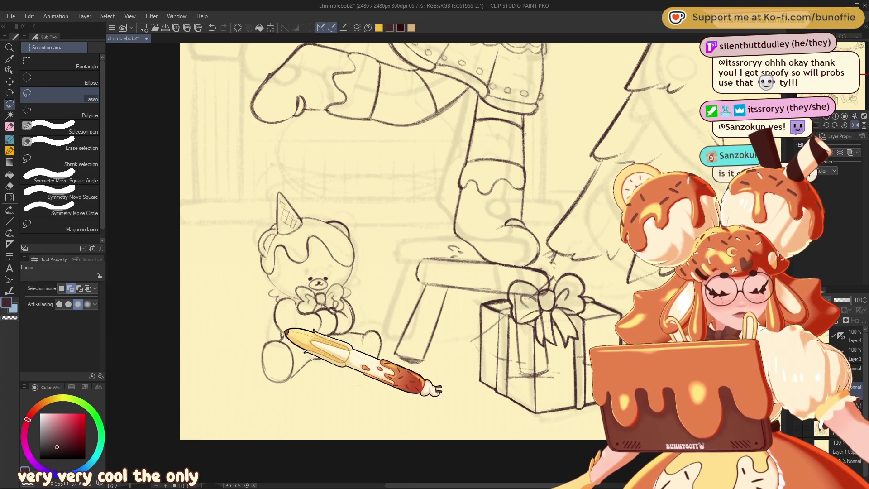
# Reselect the left foot, cancel a second transform, and clear the selection
pyautogui.moveTo(285, 338); pyautogui.dragTo(293, 335)
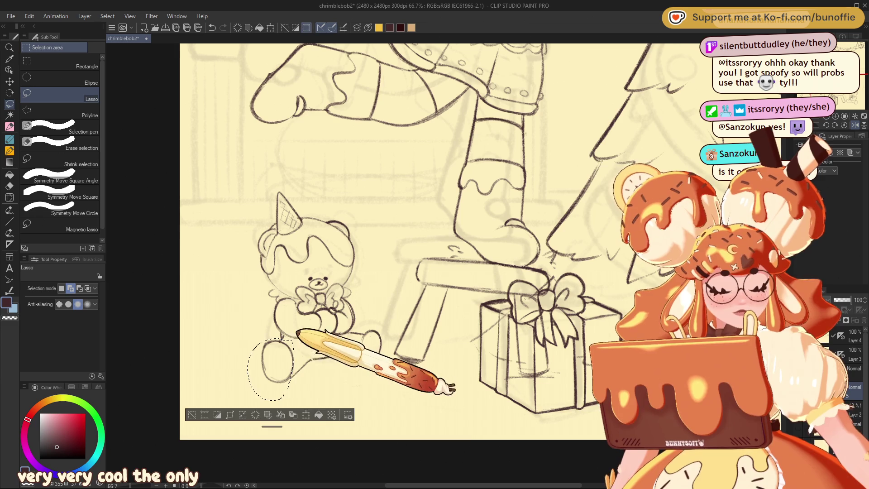
pyautogui.click(306, 415)
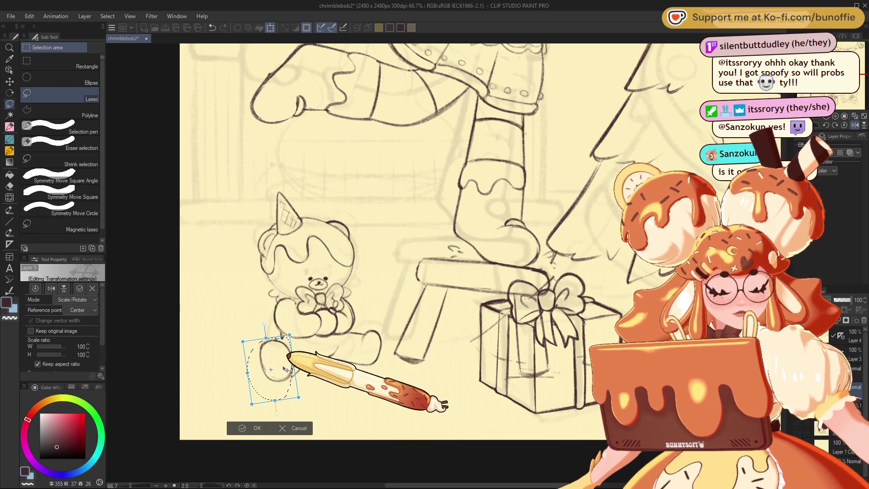
pyautogui.click(254, 428)
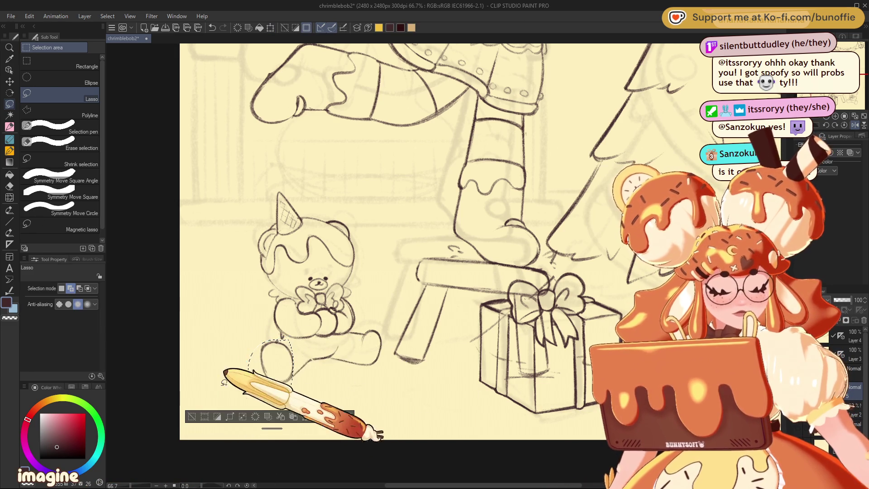
pyautogui.click(192, 416)
pyautogui.click(10, 126)
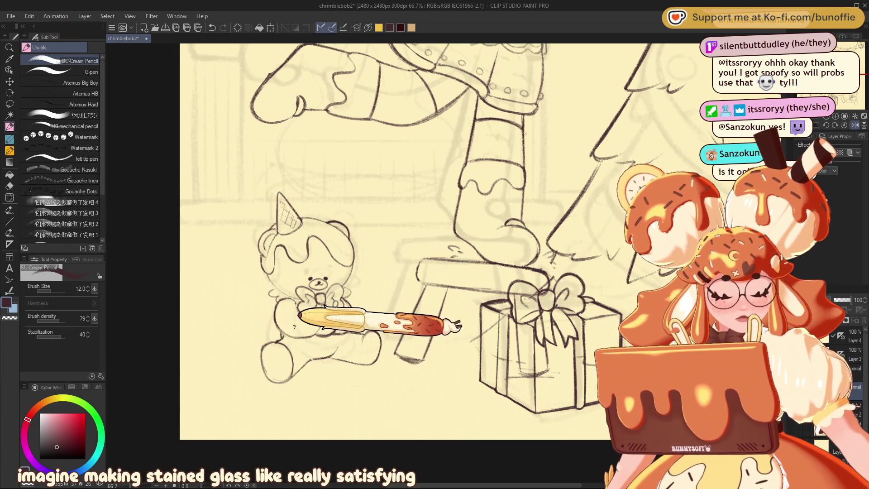
# Flip the canvas, pan to the bear, and draw toe-bean pads plus a small circle by its foot
pyautogui.press('h')
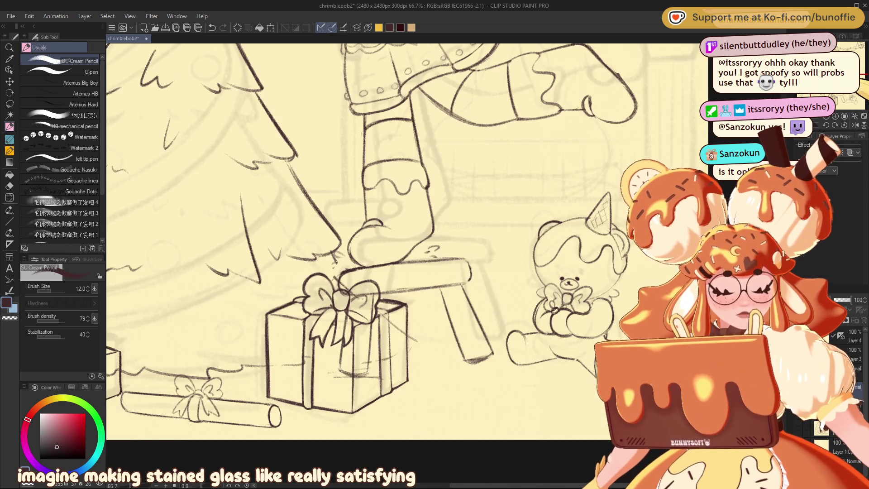
pyautogui.hscroll(2, 316, 231)
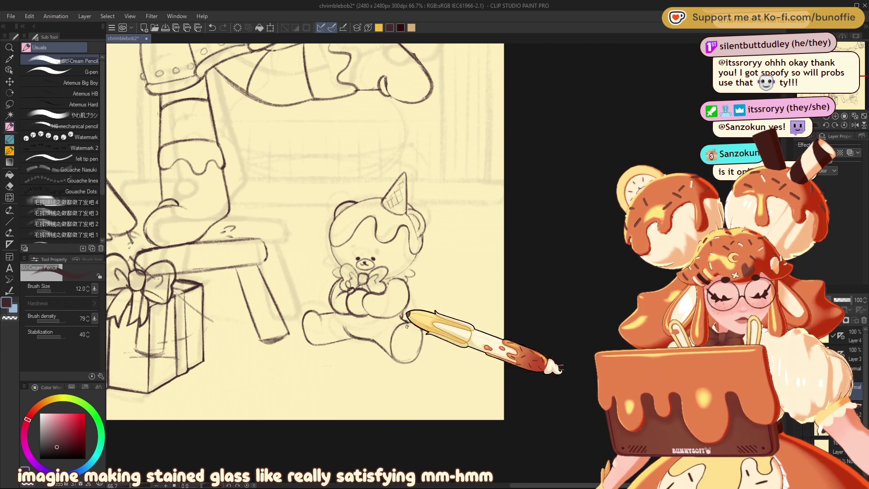
pyautogui.moveTo(399, 333)
pyautogui.mouseDown()
pyautogui.moveTo(410, 328)
pyautogui.moveTo(404, 343)
pyautogui.mouseUp()
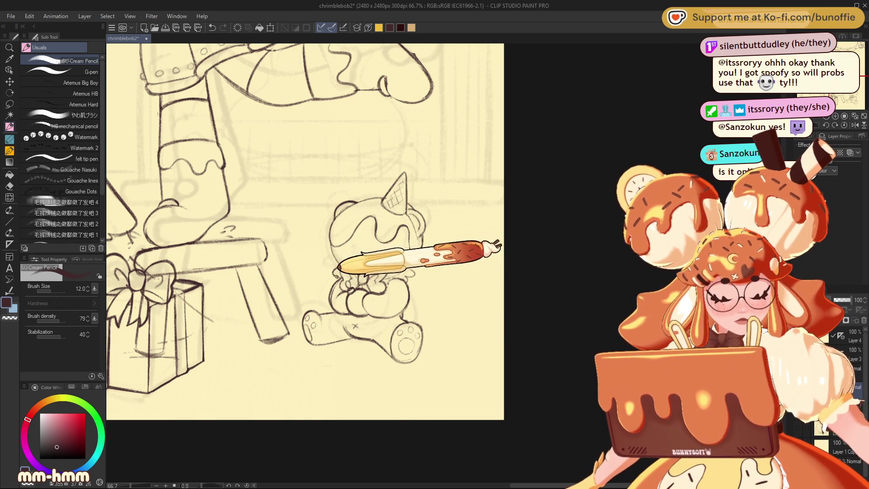
pyautogui.moveTo(352, 258); pyautogui.dragTo(393, 208)
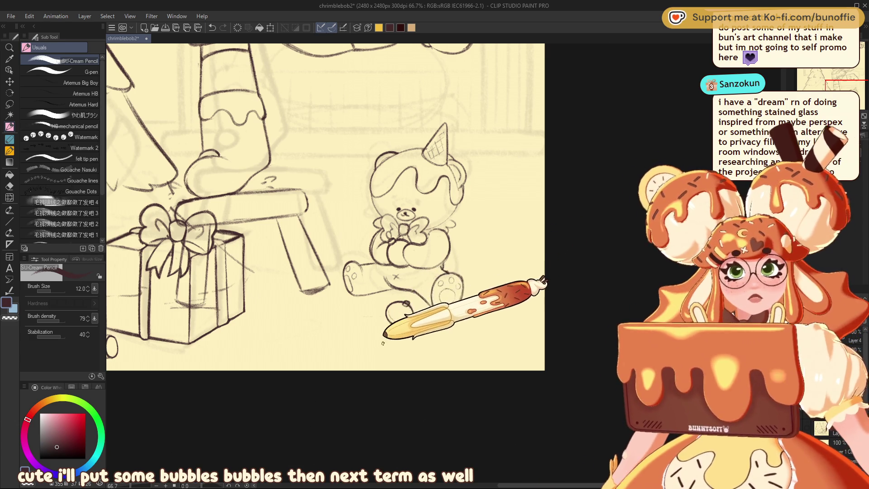
pyautogui.moveTo(404, 300); pyautogui.dragTo(402, 298)
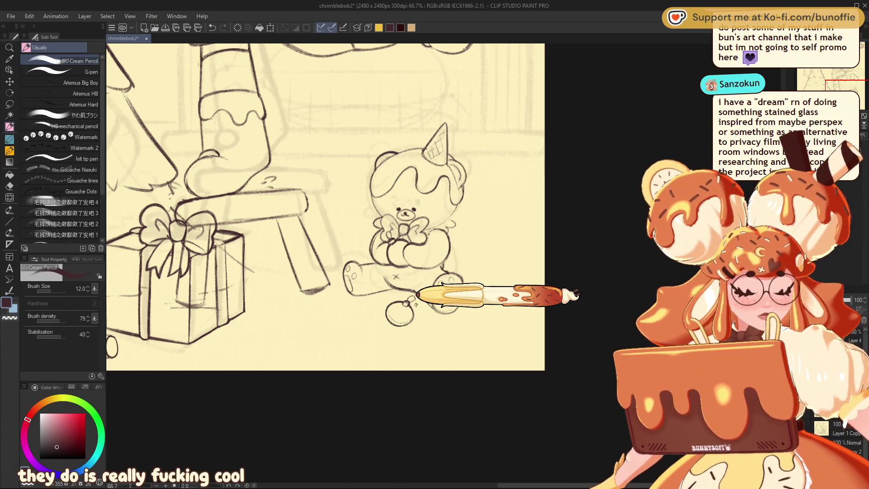
# Draw a round bauble with a hook beside the bear's foot, cleaning it with the Hard Eraser
pyautogui.press('e')
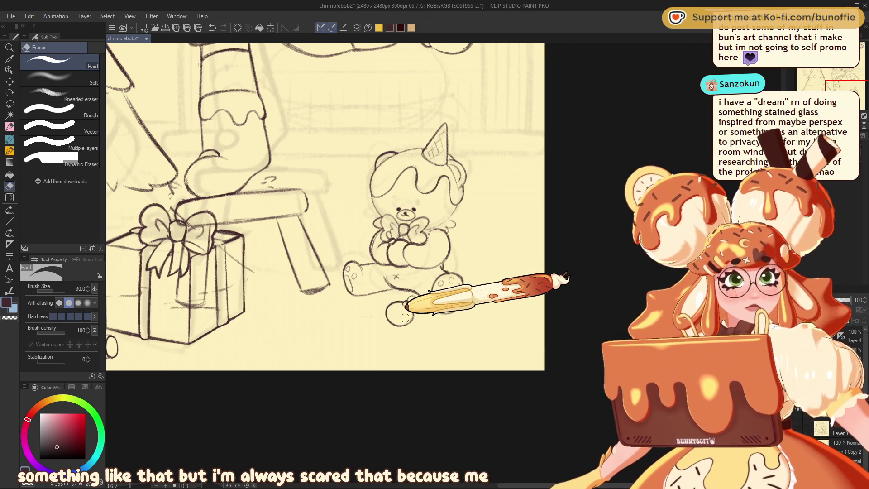
pyautogui.click(10, 127)
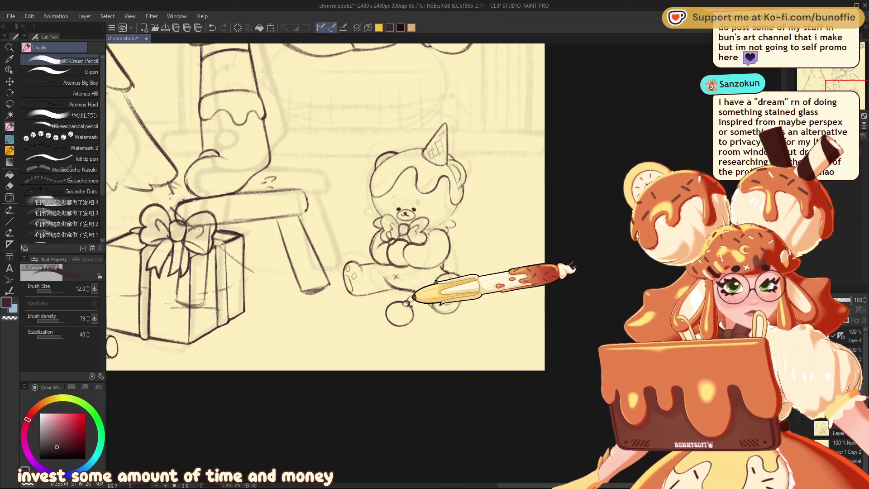
pyautogui.press('h')
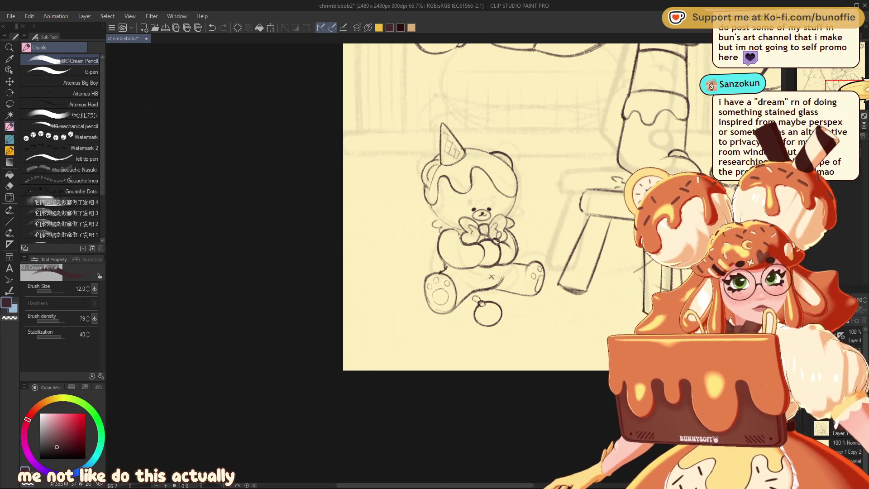
pyautogui.moveTo(854, 83); pyautogui.dragTo(838, 77)
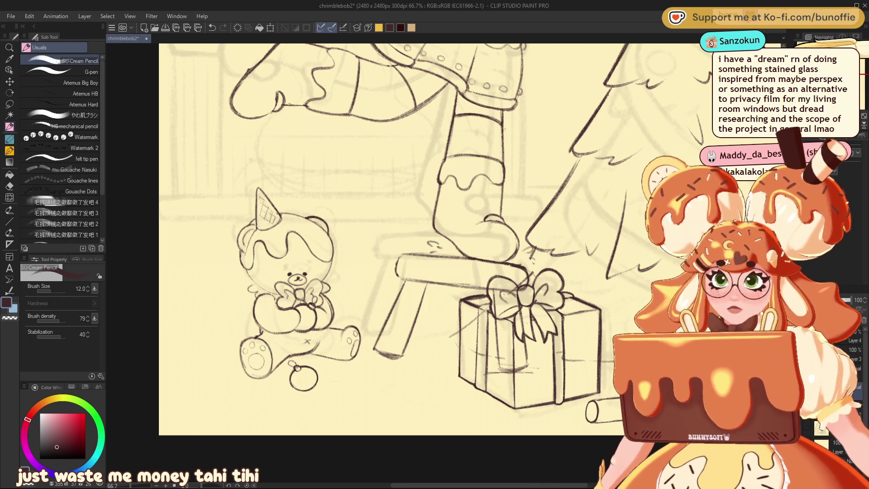
pyautogui.press('h')
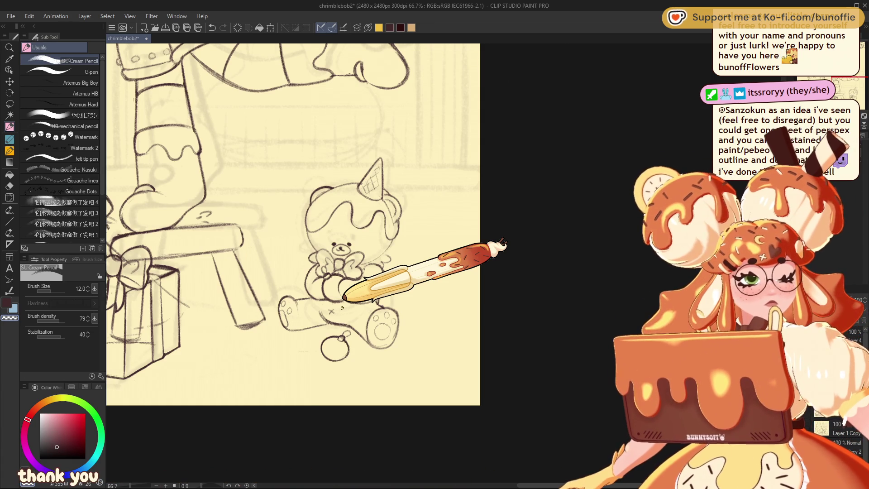
pyautogui.moveTo(343, 303)
pyautogui.mouseDown()
pyautogui.moveTo(524, 367)
pyautogui.moveTo(537, 386)
pyautogui.mouseUp()
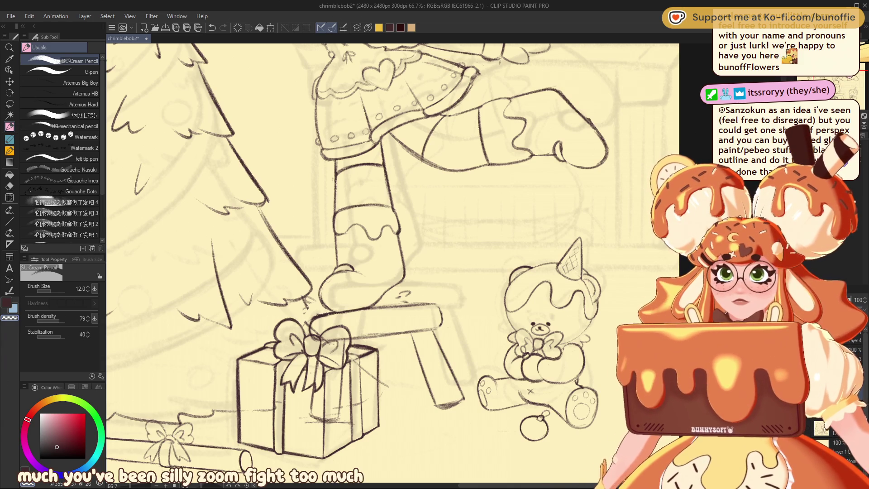
pyautogui.scroll(-3, 838, 90)
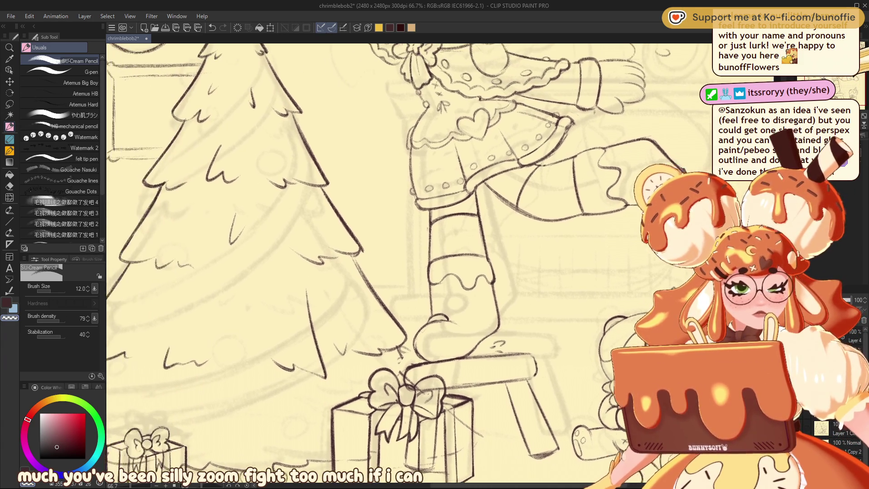
pyautogui.scroll(3, 839, 90)
pyautogui.scroll(-3, 838, 90)
pyautogui.scroll(3, 846, 92)
pyautogui.scroll(1, 846, 92)
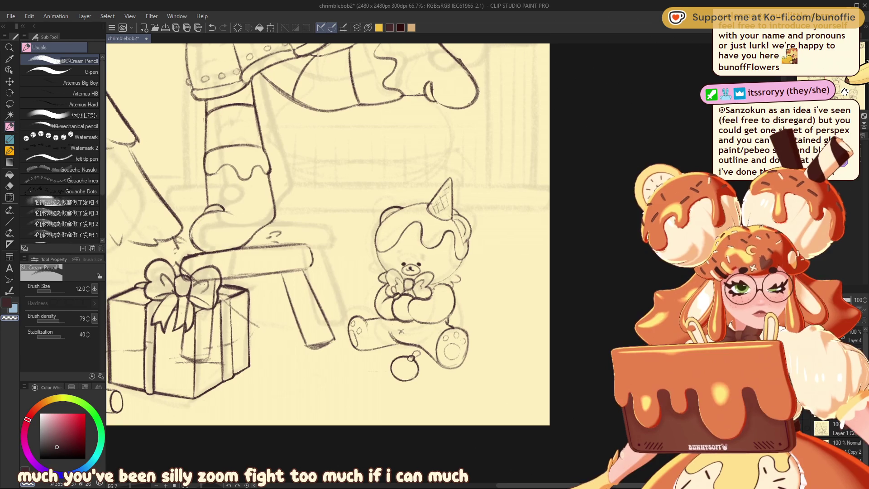
pyautogui.scroll(-2, 845, 92)
pyautogui.scroll(3, 846, 85)
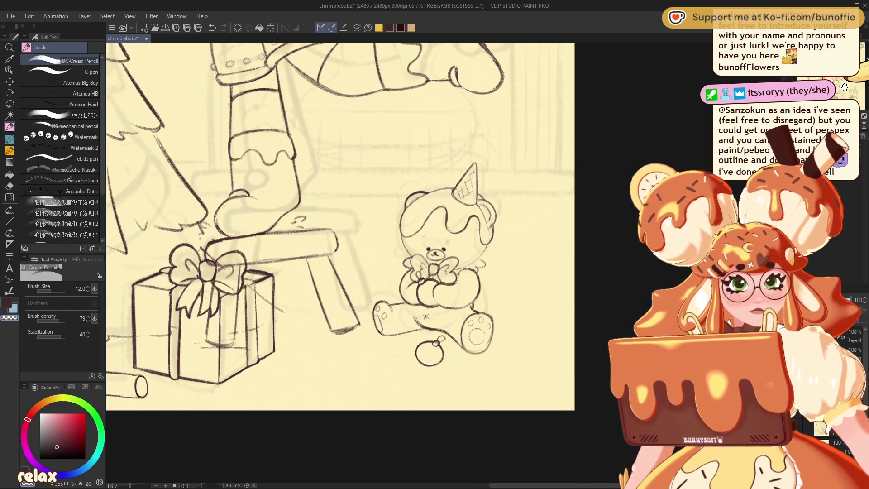
pyautogui.scroll(-2, 847, 85)
pyautogui.scroll(1, 851, 85)
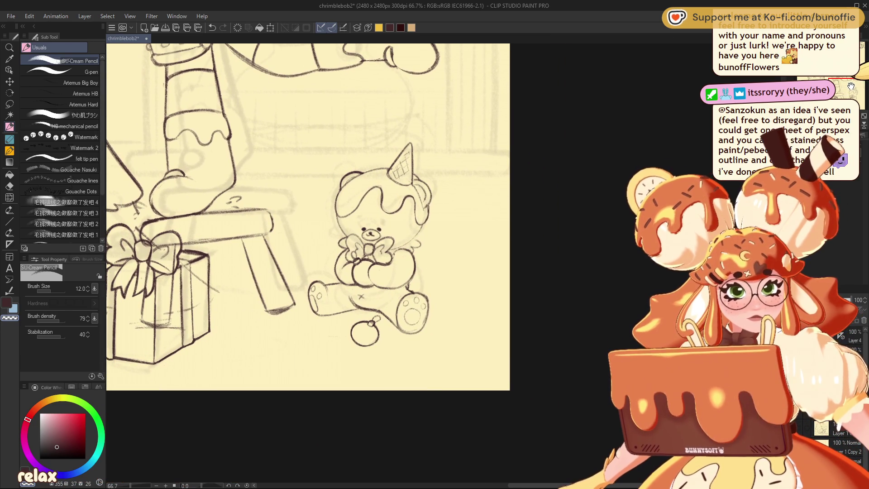
pyautogui.click(9, 103)
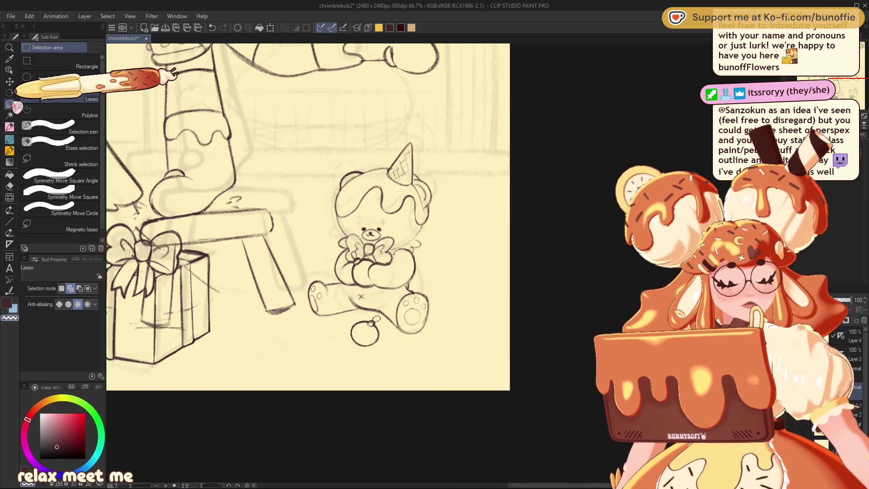
# Lasso the bear with its teddy and bauble, move it right with Ctrl+T, then deselect
pyautogui.moveTo(439, 132); pyautogui.dragTo(422, 379)
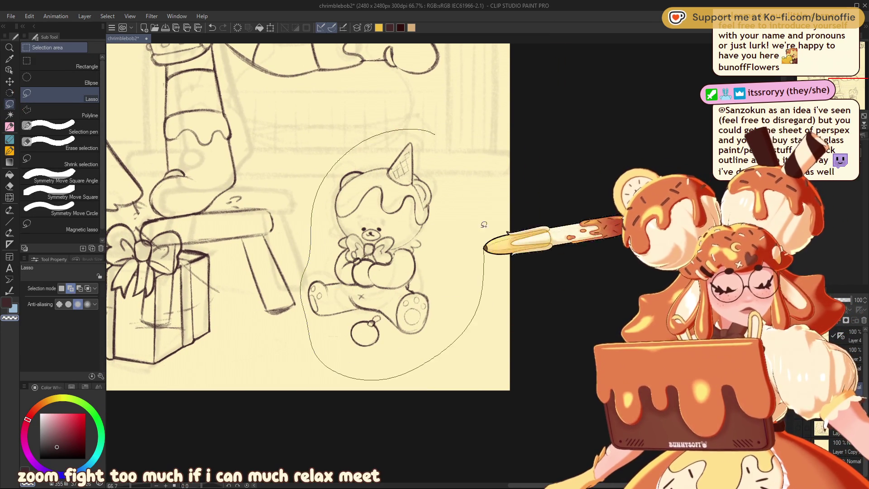
pyautogui.hotkey('ctrl', 't')
pyautogui.moveTo(417, 321); pyautogui.dragTo(484, 327)
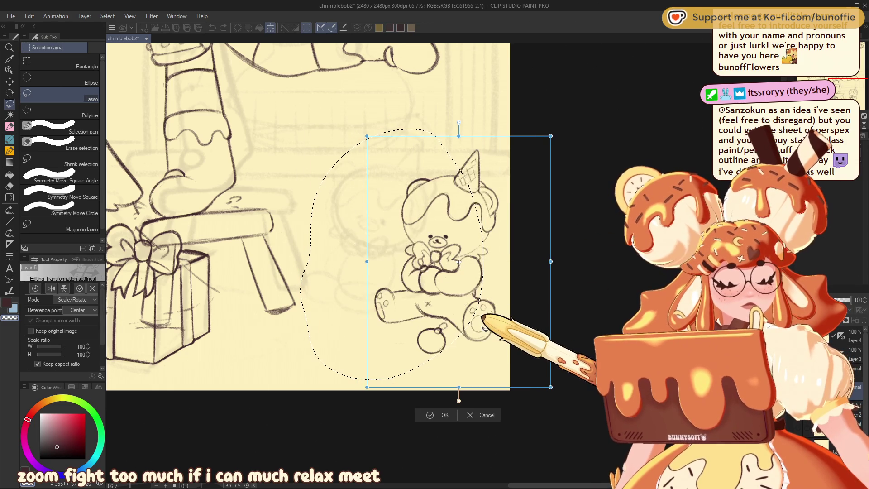
pyautogui.click(441, 416)
pyautogui.hotkey('ctrl', 'd')
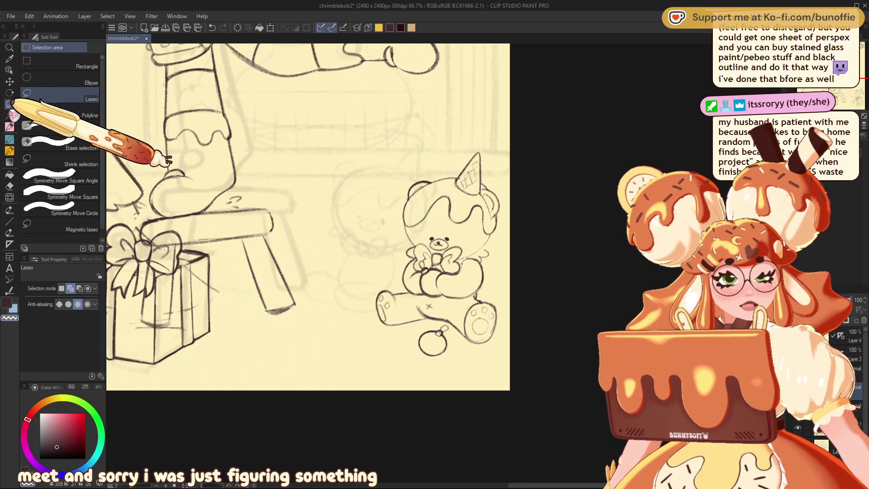
pyautogui.press('p')
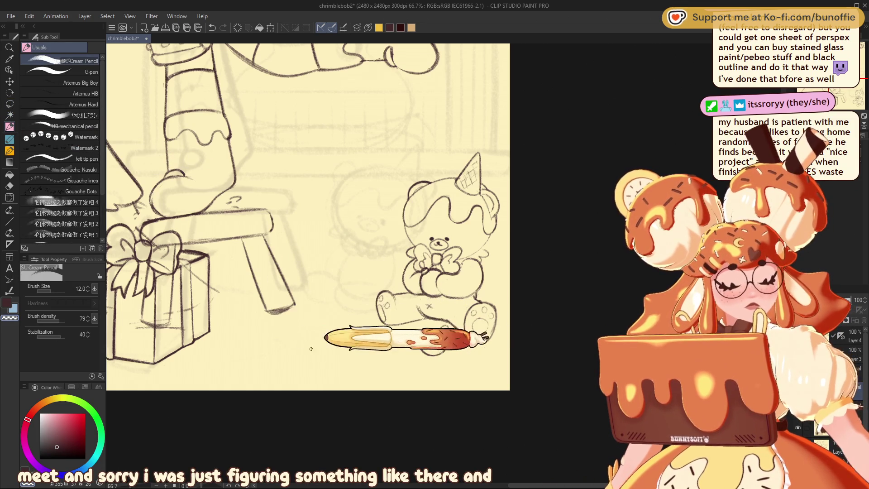
# Sketch a large egg-shaped oval left of the teddy bear with the SU-Cream Pencil
pyautogui.moveTo(299, 233); pyautogui.dragTo(352, 271)
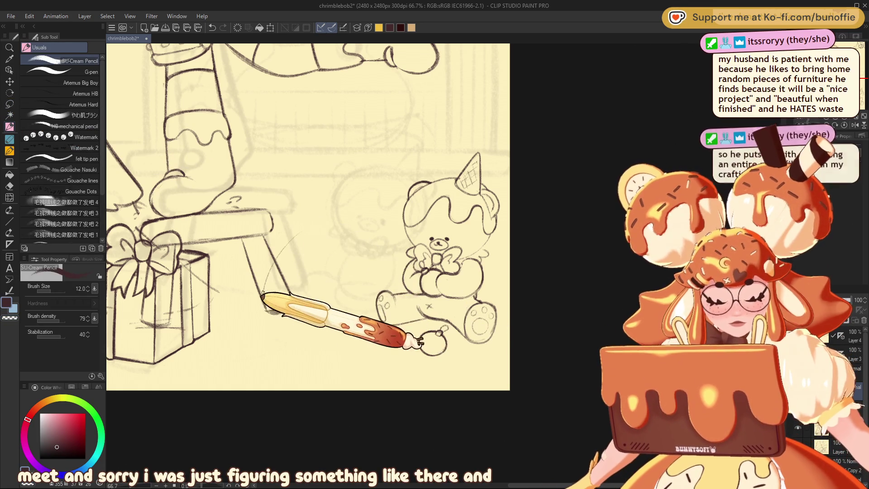
pyautogui.moveTo(315, 214); pyautogui.dragTo(326, 223)
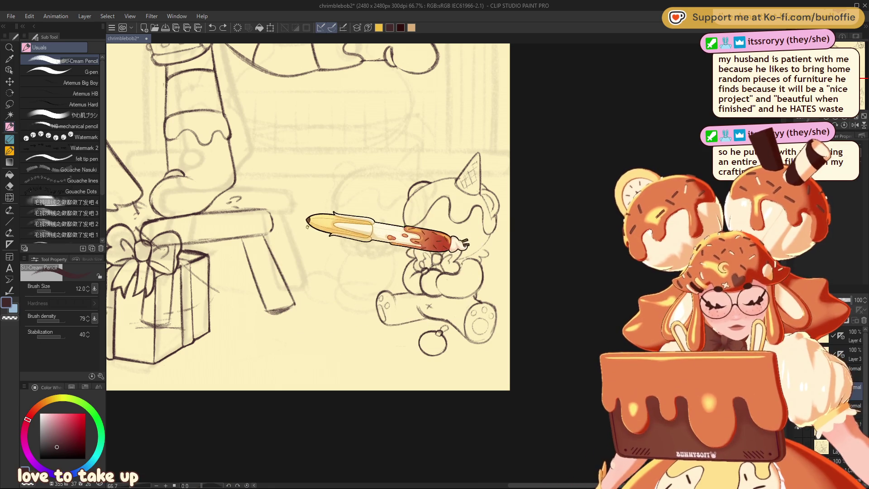
pyautogui.hotkey('ctrl', 'z')
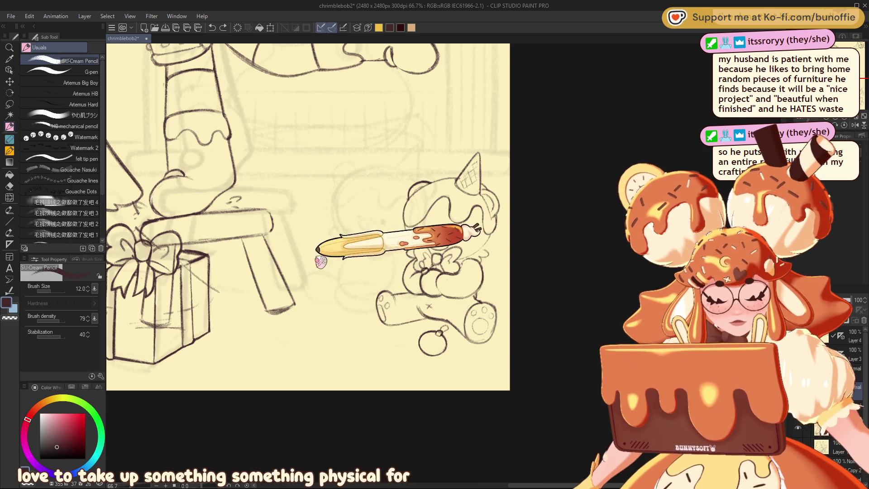
pyautogui.moveTo(280, 231); pyautogui.dragTo(313, 351)
pyautogui.moveTo(281, 221); pyautogui.dragTo(345, 335)
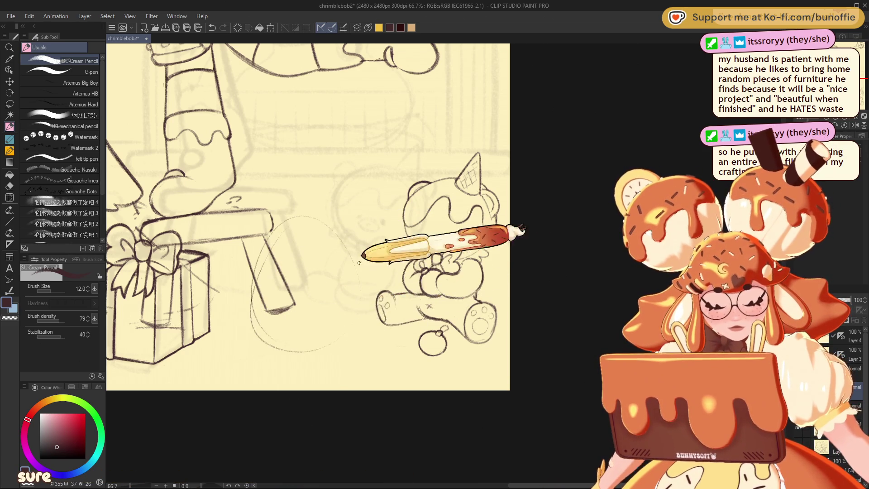
pyautogui.moveTo(319, 214); pyautogui.dragTo(267, 320)
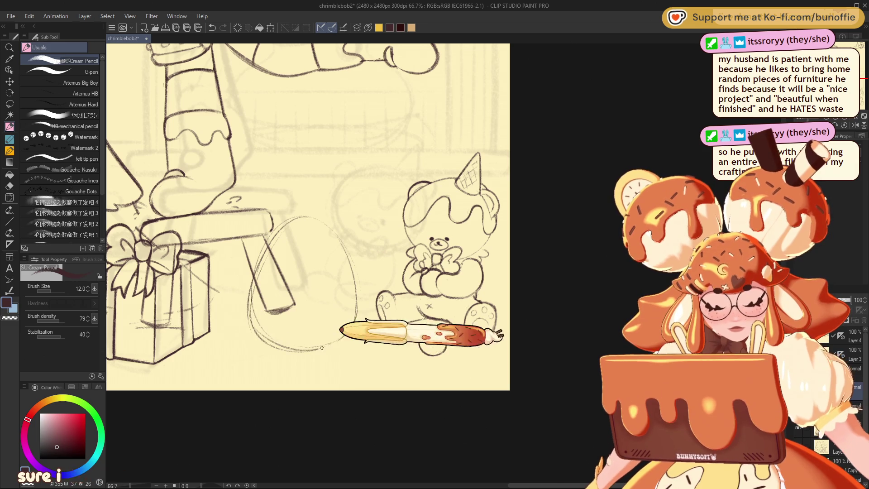
pyautogui.moveTo(357, 312); pyautogui.dragTo(350, 256)
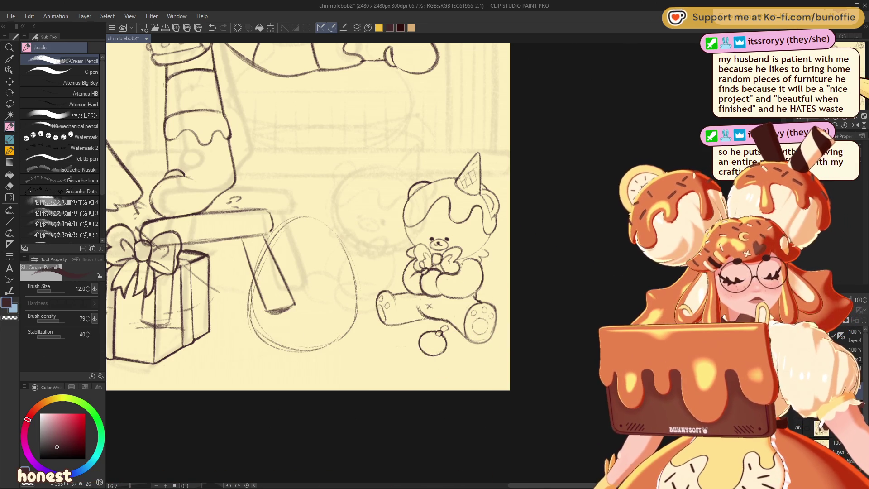
# Mirror the canvas to check proportions and rotate the egg sketch slightly clockwise
pyautogui.moveTo(488, 270); pyautogui.dragTo(523, 310)
pyautogui.press('h')
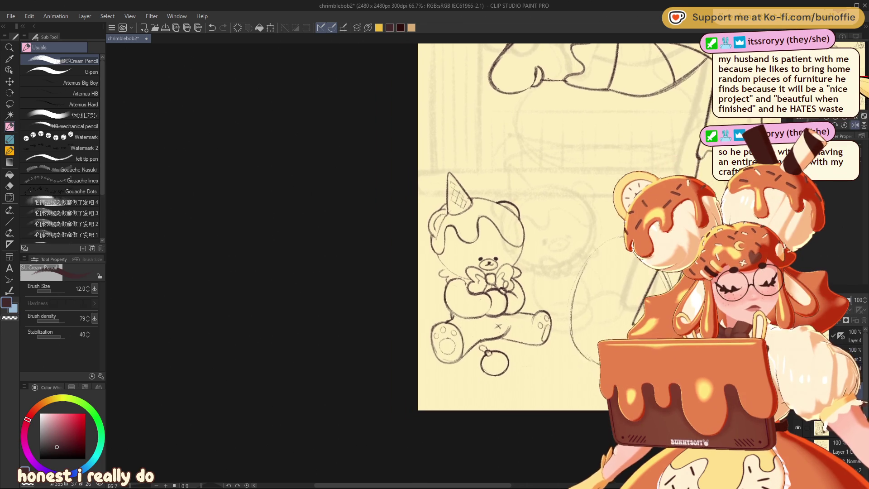
pyautogui.hotkey('ctrl', 't')
pyautogui.moveTo(552, 368); pyautogui.dragTo(534, 310)
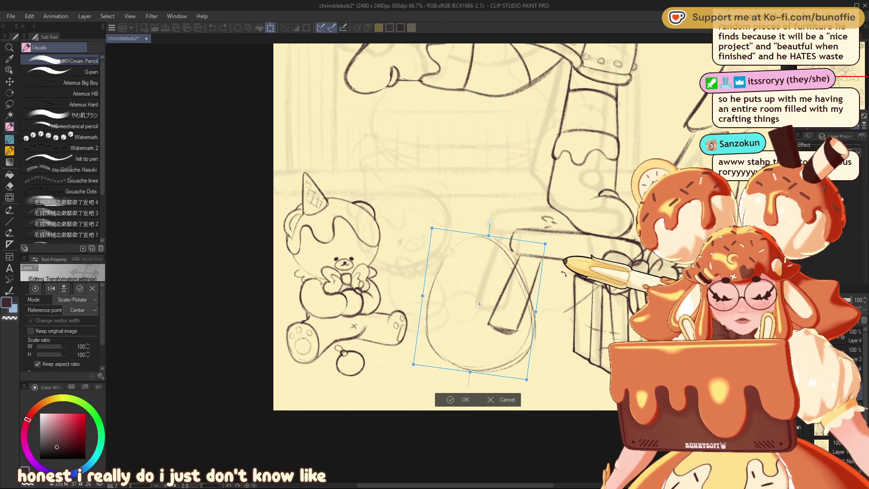
pyautogui.click(467, 400)
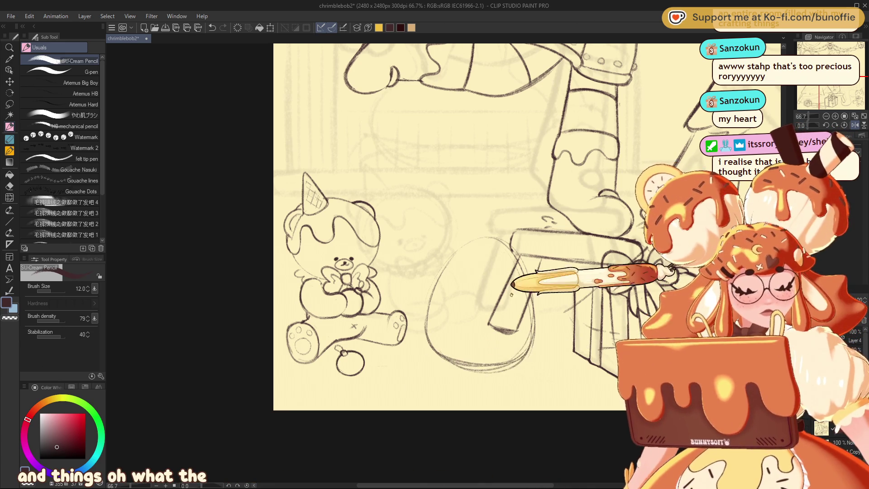
pyautogui.press('e')
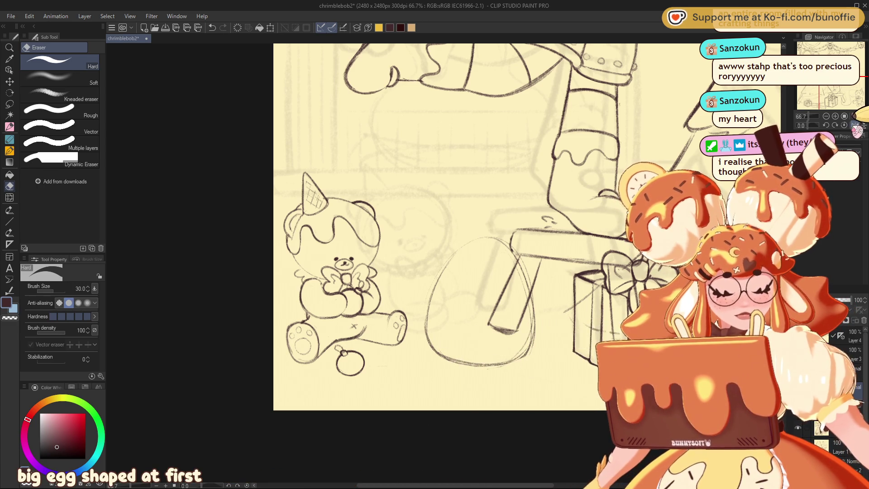
# Flip the canvas back and retrace the egg's lower-right outline with the SU-Cream Pencil
pyautogui.press('h')
pyautogui.moveTo(304, 327); pyautogui.dragTo(245, 326)
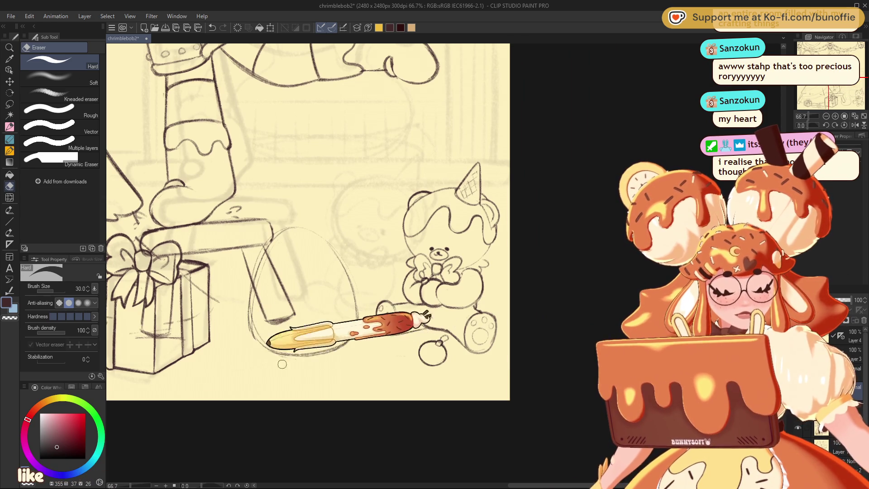
pyautogui.click(10, 125)
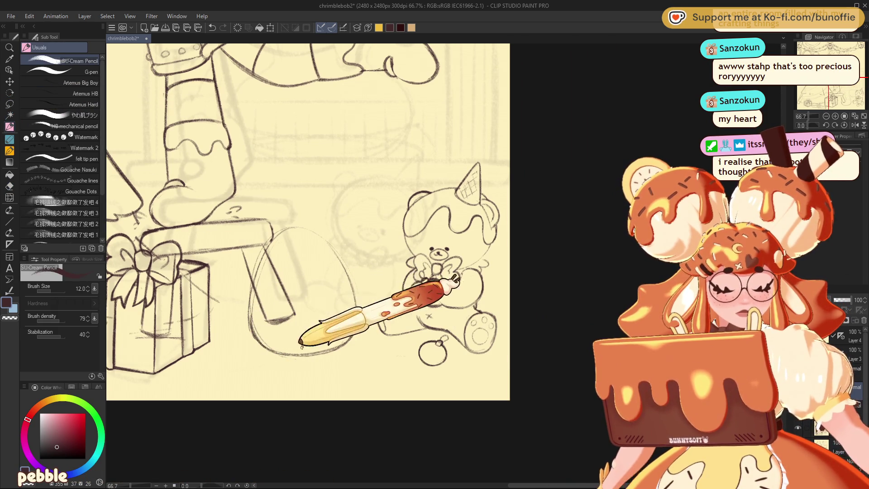
pyautogui.moveTo(295, 352); pyautogui.dragTo(368, 307)
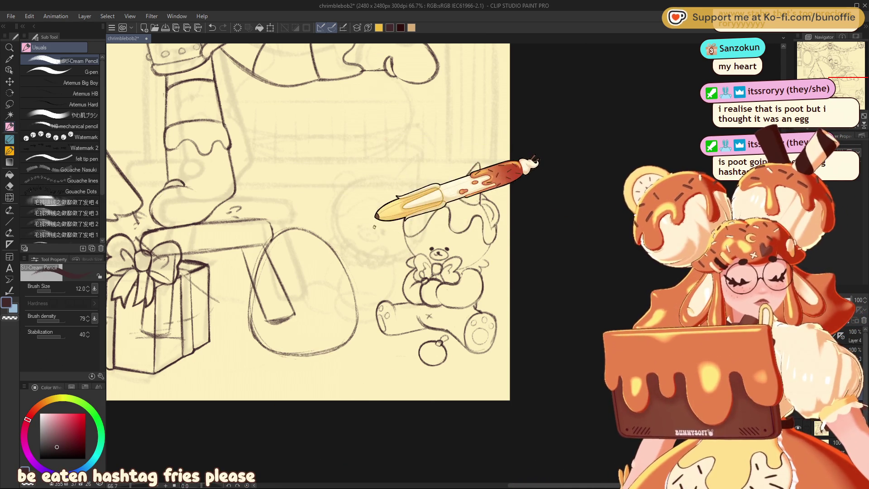
pyautogui.hotkey('ctrl', 'shift', 't')
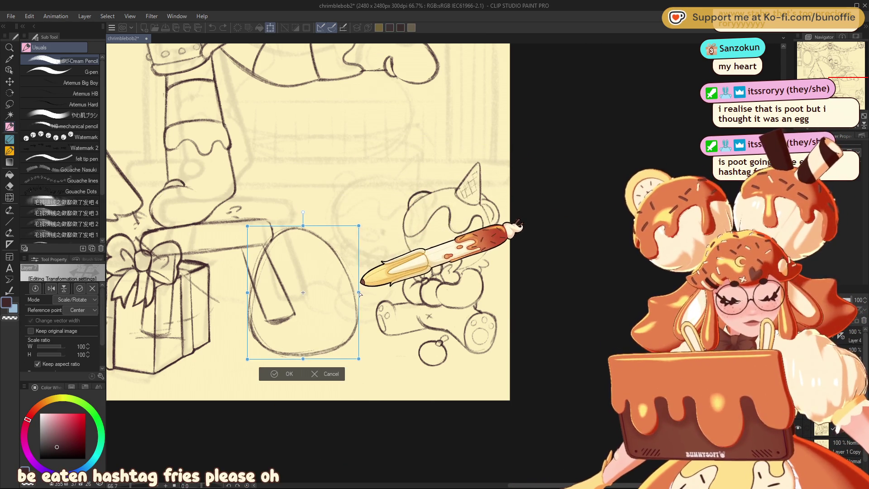
# Narrow the egg sketch to 93% of its width and apply the transform
pyautogui.moveTo(360, 293)
pyautogui.mouseDown()
pyautogui.moveTo(351, 292)
pyautogui.moveTo(355, 284)
pyautogui.mouseUp()
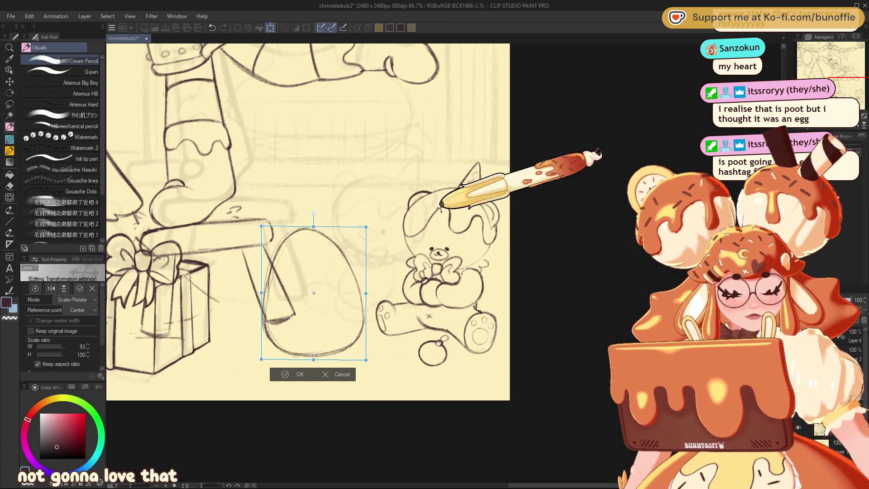
pyautogui.click(296, 374)
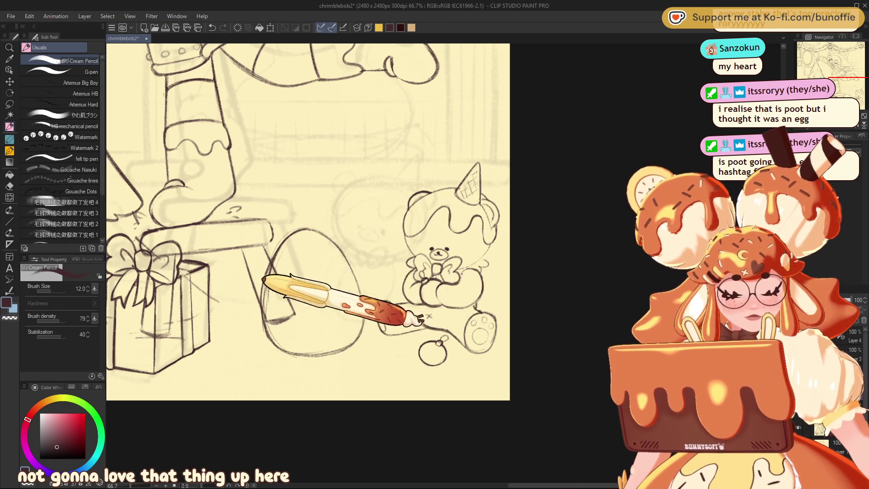
pyautogui.press('e')
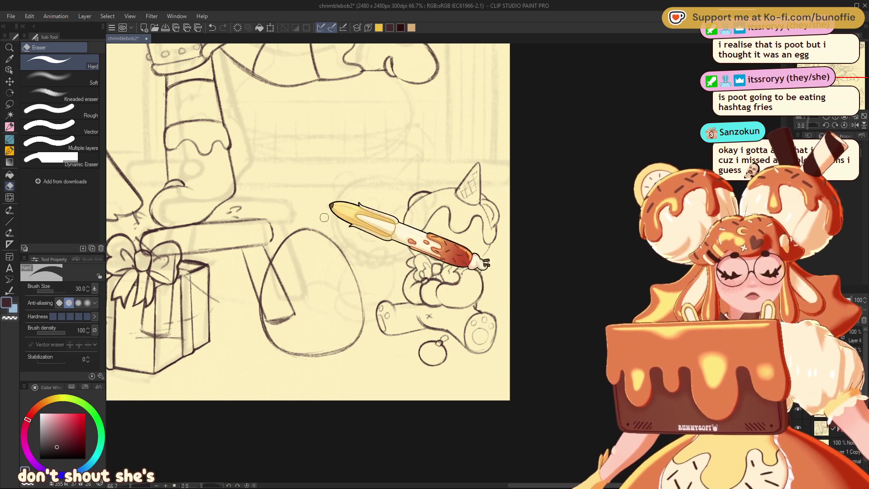
# Sketch two tall bunny ear loops above the egg, mirroring the view to check them
pyautogui.click(9, 127)
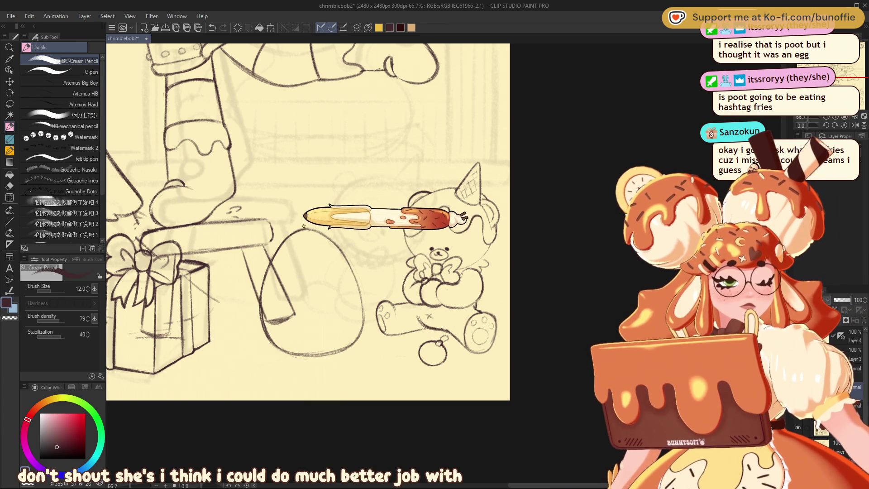
pyautogui.moveTo(305, 181); pyautogui.dragTo(291, 226)
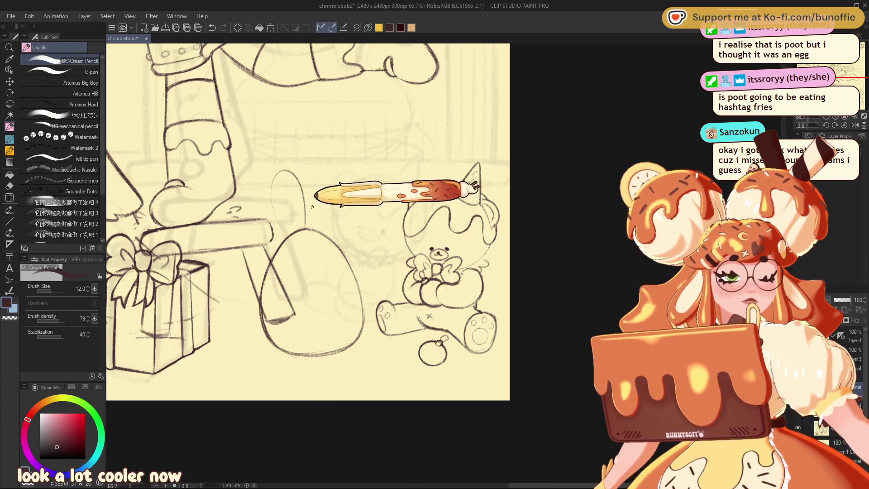
pyautogui.hotkey('ctrl', 'z')
pyautogui.moveTo(277, 179); pyautogui.dragTo(314, 220)
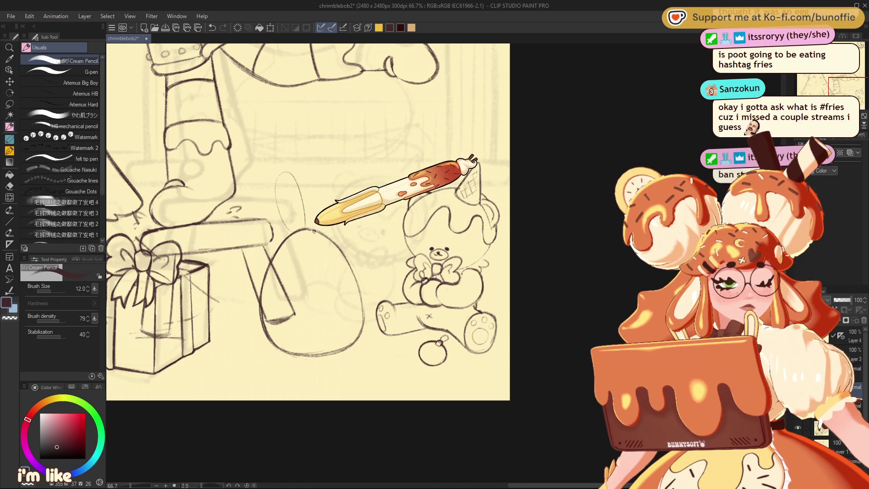
pyautogui.moveTo(312, 212); pyautogui.dragTo(334, 205)
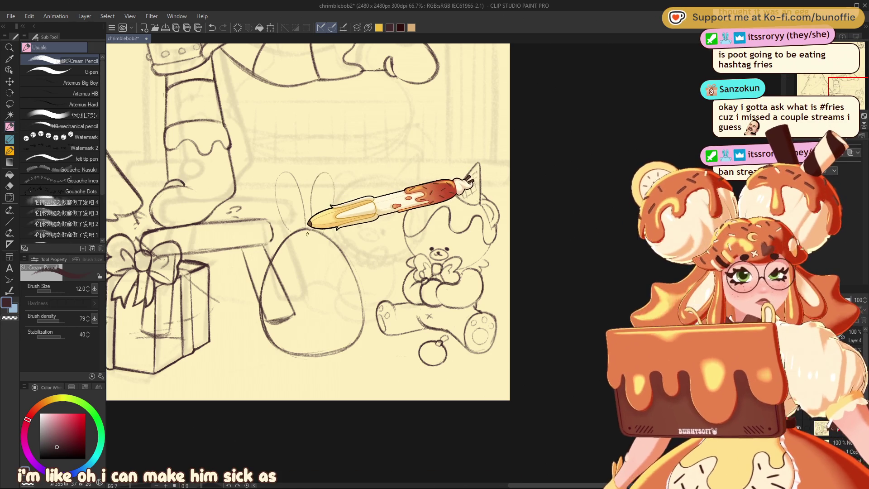
pyautogui.press('h')
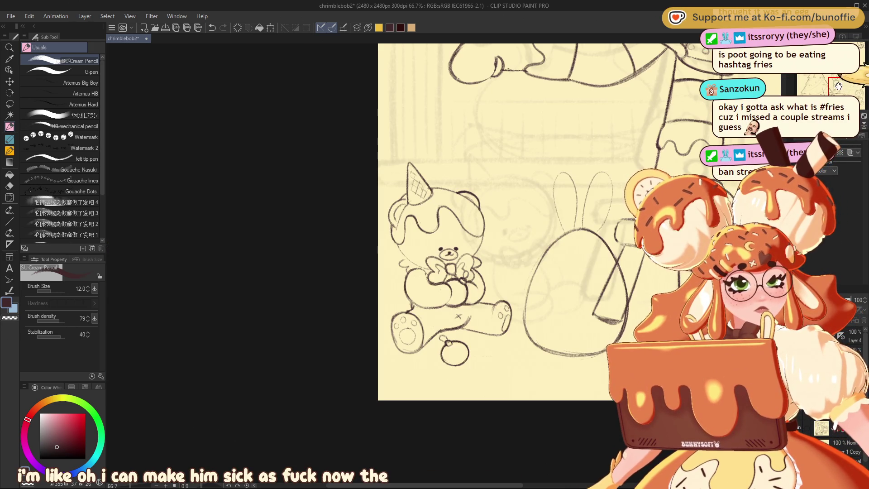
pyautogui.moveTo(838, 84); pyautogui.dragTo(823, 83)
pyautogui.moveTo(399, 238); pyautogui.dragTo(417, 208)
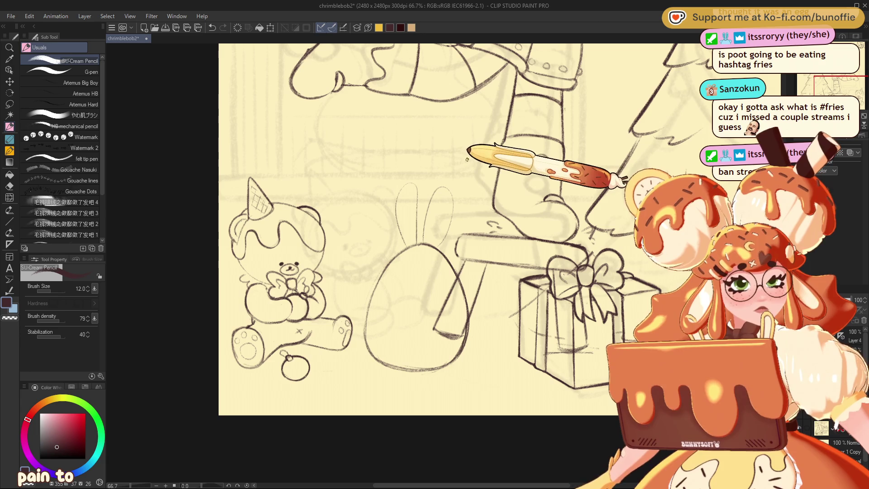
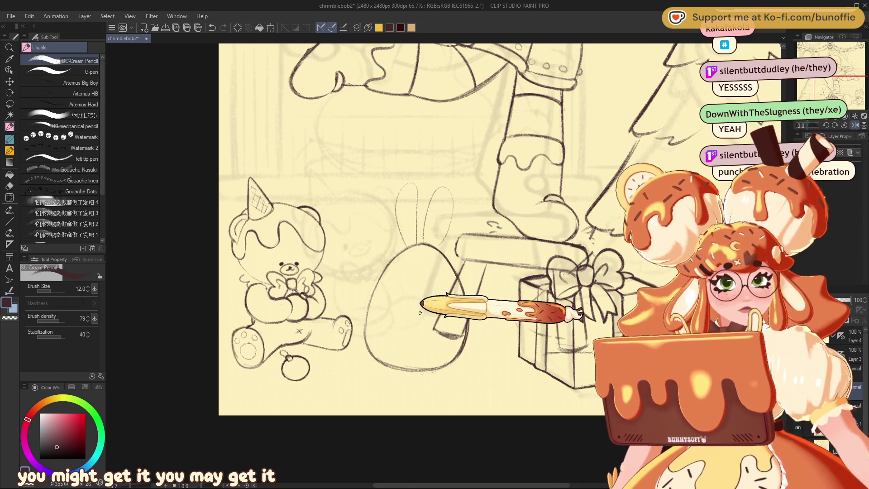
# Mirror the view and lasso around the rough bunny sketch beside the stool
pyautogui.click(855, 126)
pyautogui.moveTo(855, 119); pyautogui.dragTo(859, 100)
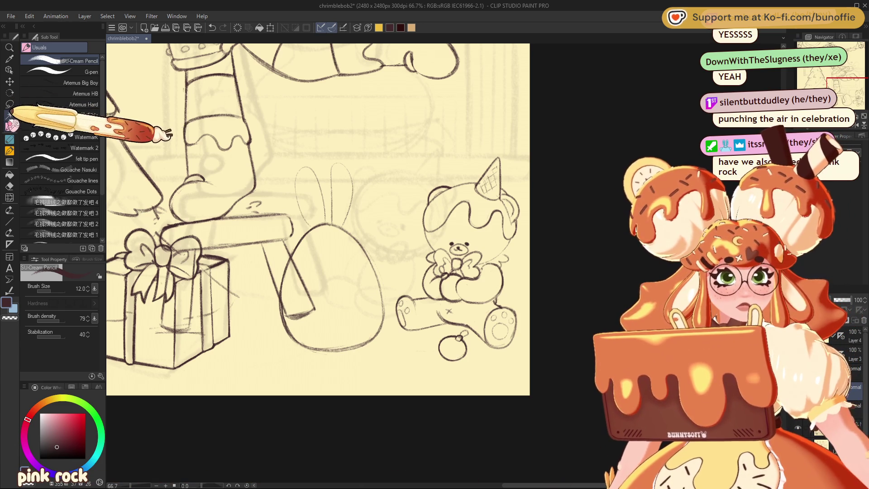
pyautogui.click(10, 93)
pyautogui.moveTo(333, 135); pyautogui.dragTo(389, 290)
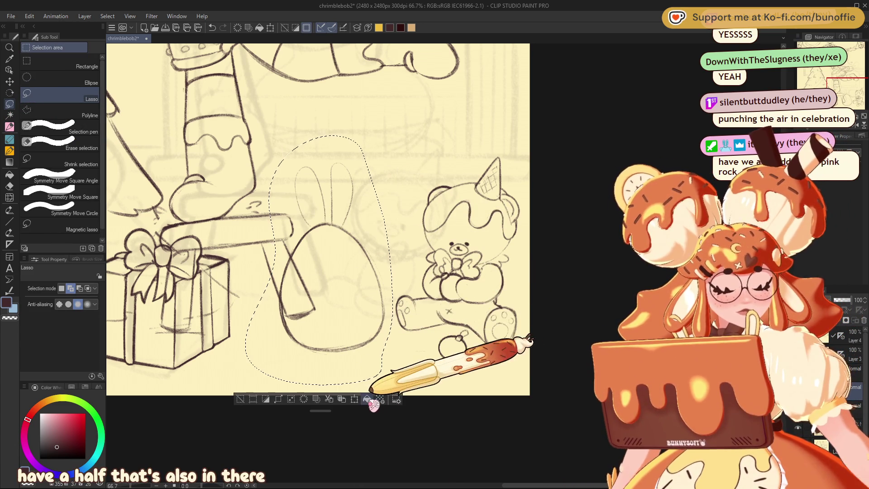
# Undo the accidental fill, then use Scale/Rotate to nudge the bunny sketch down and right
pyautogui.click(367, 399)
pyautogui.hotkey('ctrl', 'z')
pyautogui.click(354, 399)
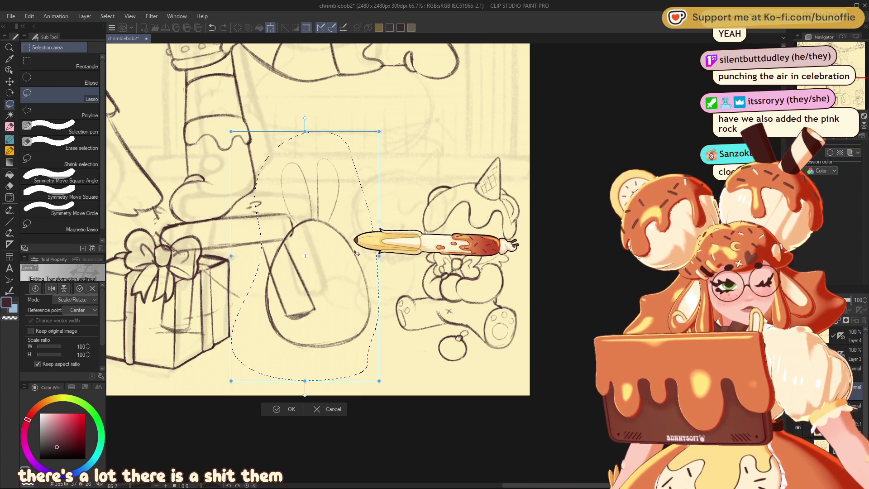
pyautogui.moveTo(353, 253); pyautogui.dragTo(352, 260)
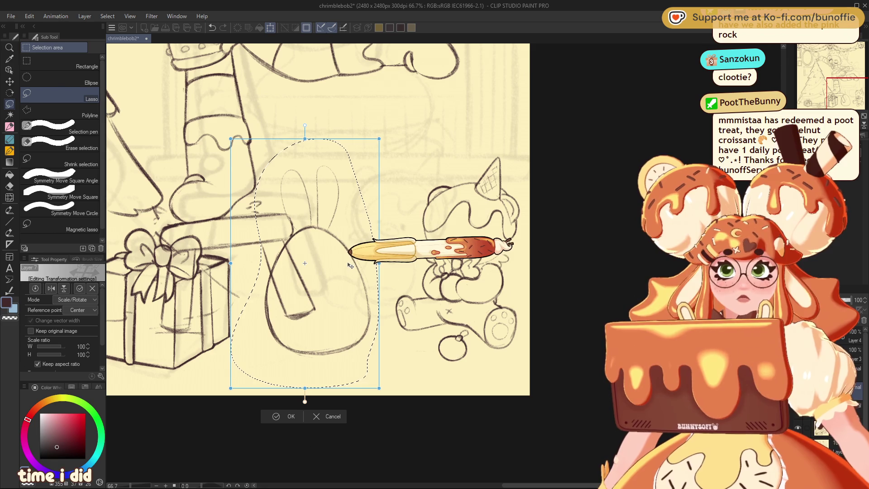
pyautogui.moveTo(349, 249); pyautogui.dragTo(354, 256)
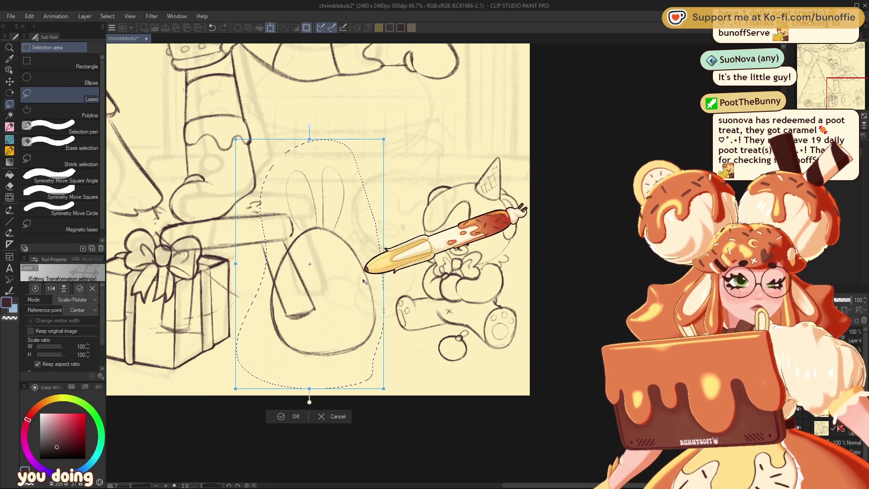
pyautogui.moveTo(366, 282); pyautogui.dragTo(365, 282)
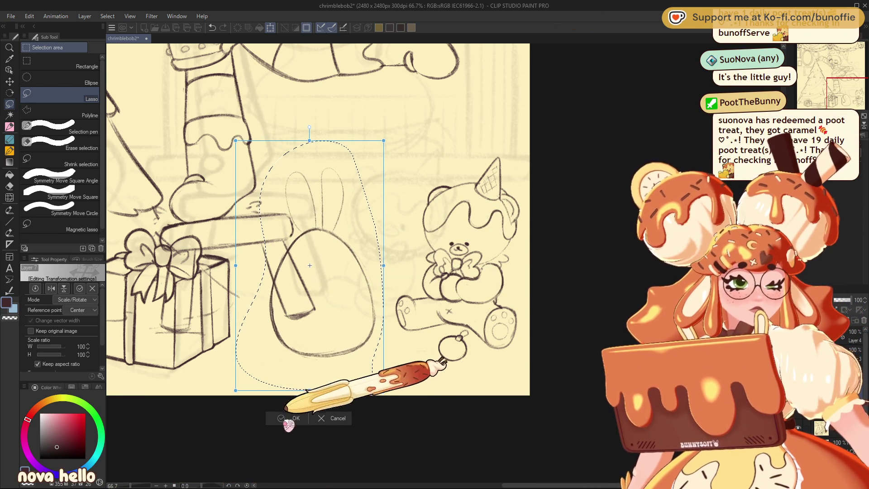
pyautogui.click(289, 417)
pyautogui.click(862, 128)
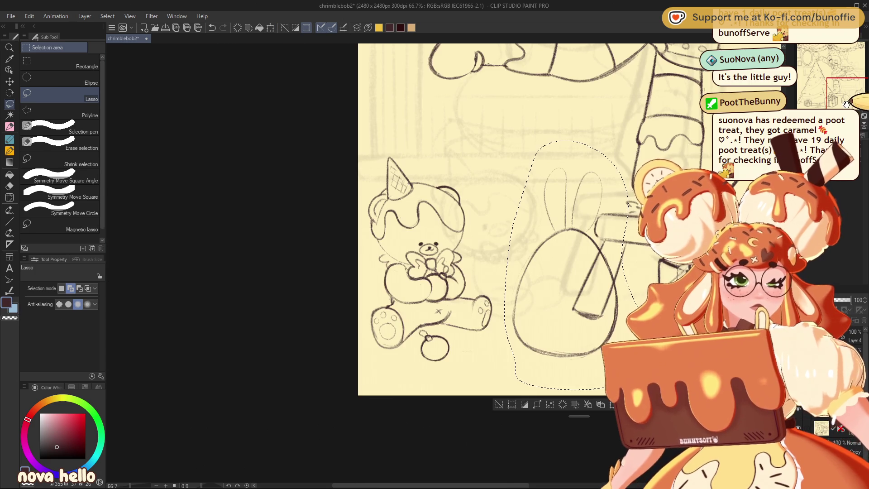
# Deselect and rotate the bunny sketch about 90° with Ctrl+T so it lies horizontal
pyautogui.moveTo(842, 95); pyautogui.dragTo(829, 97)
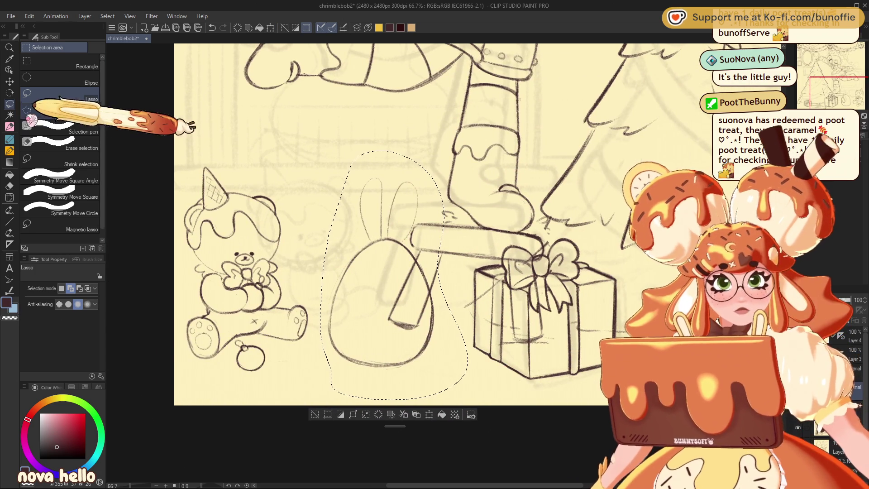
pyautogui.click(10, 127)
pyautogui.click(315, 415)
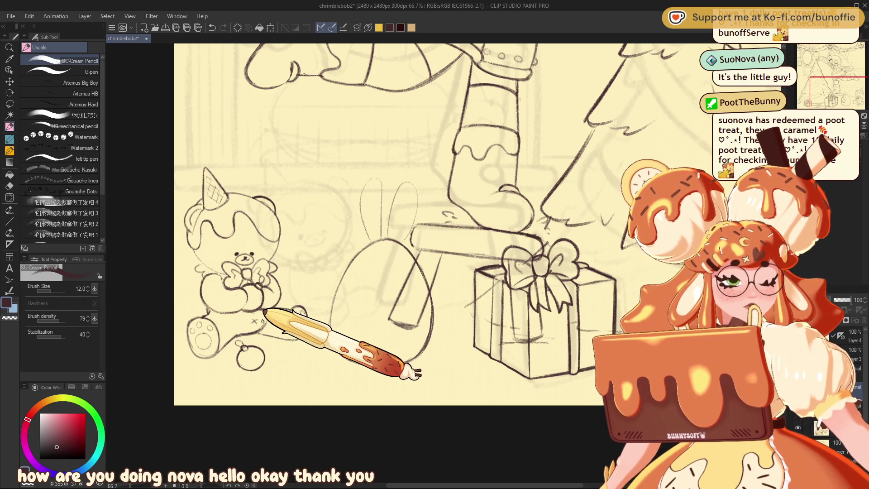
pyautogui.hotkey('ctrl', 't')
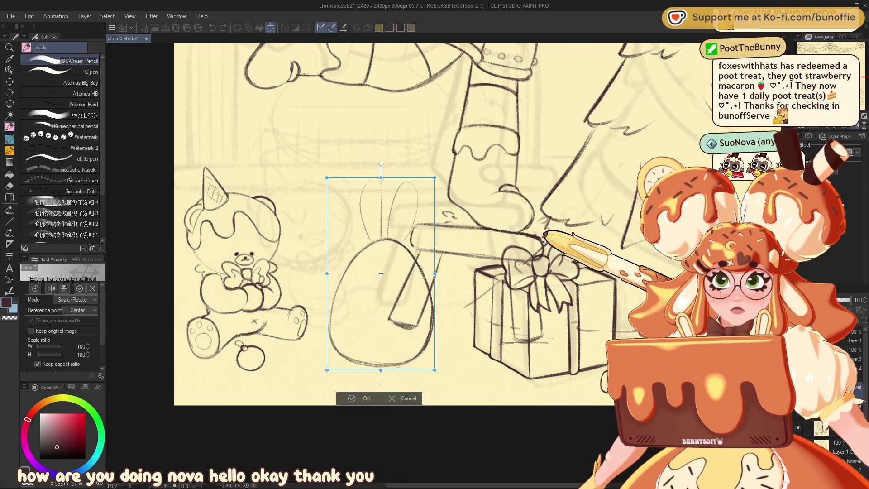
pyautogui.moveTo(537, 234)
pyautogui.mouseDown()
pyautogui.moveTo(382, 226)
pyautogui.moveTo(396, 268)
pyautogui.mouseUp()
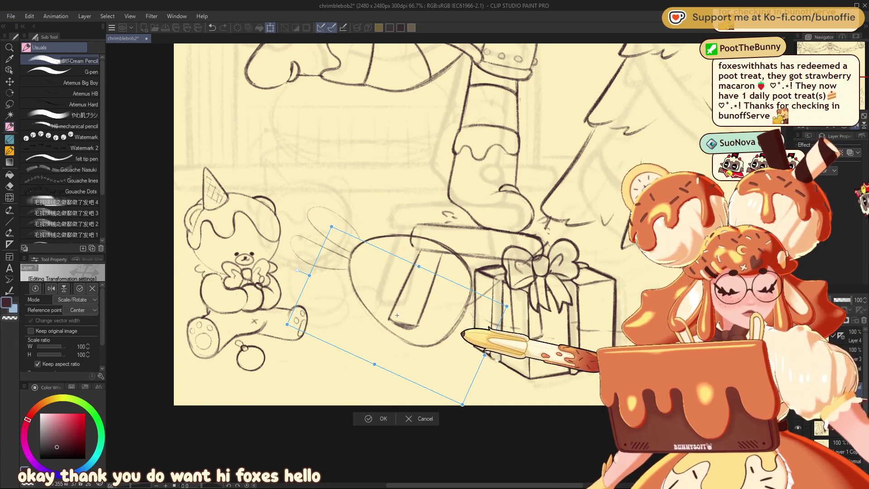
pyautogui.moveTo(553, 264); pyautogui.dragTo(561, 304)
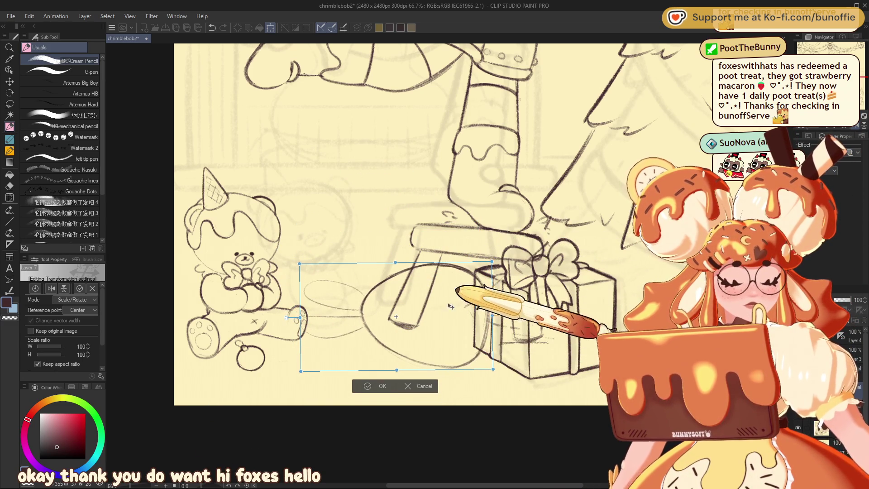
pyautogui.click(374, 388)
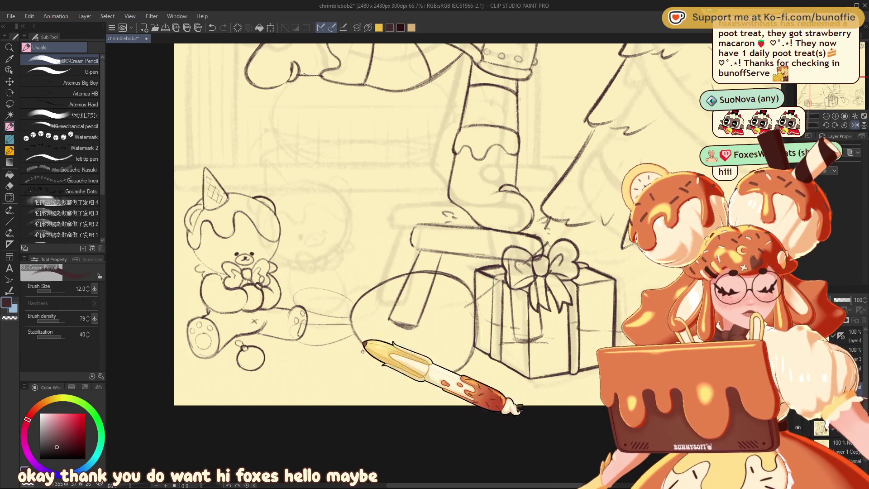
pyautogui.press('e')
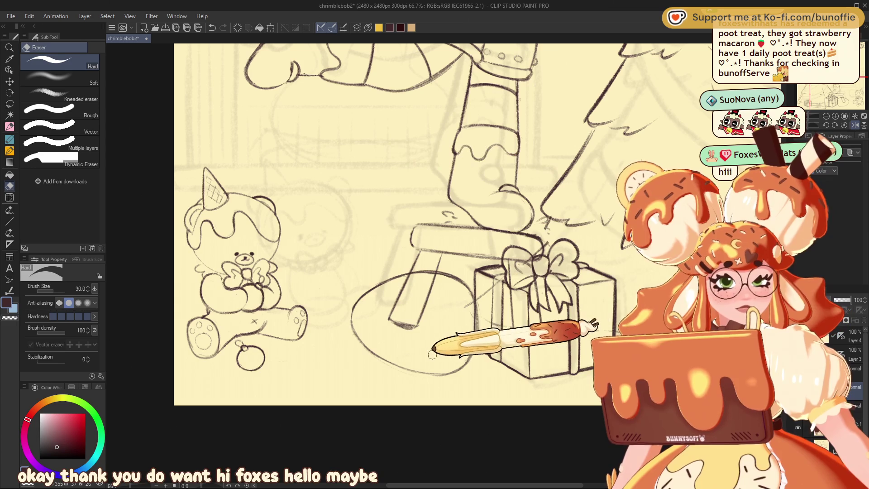
# Tilt and slightly enlarge the lying bunny oval with Ctrl+T
pyautogui.click(9, 81)
pyautogui.hotkey('ctrl', 't')
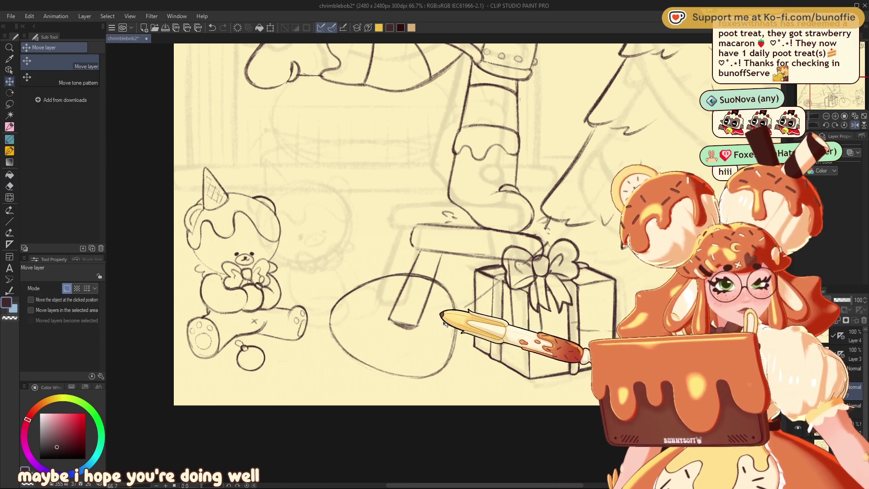
pyautogui.moveTo(487, 312); pyautogui.dragTo(494, 294)
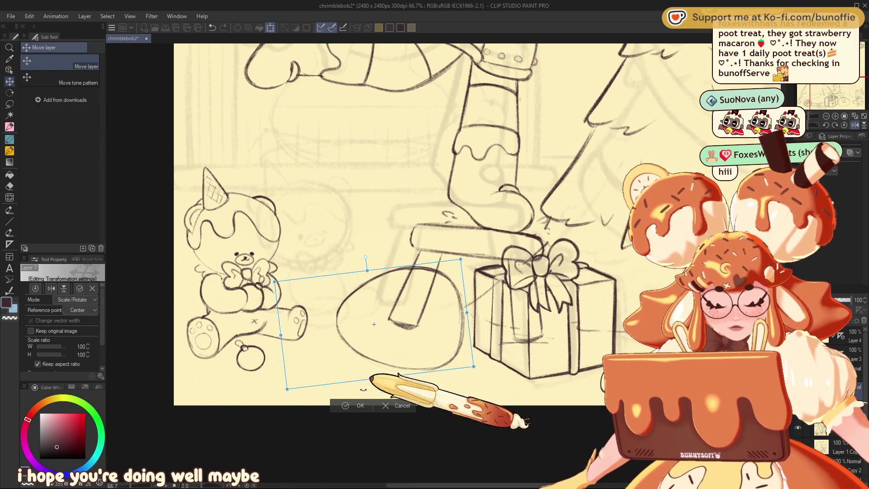
pyautogui.click(358, 404)
# Draw the bottom end of the stool leg and erase the oval's bottom line
pyautogui.click(9, 127)
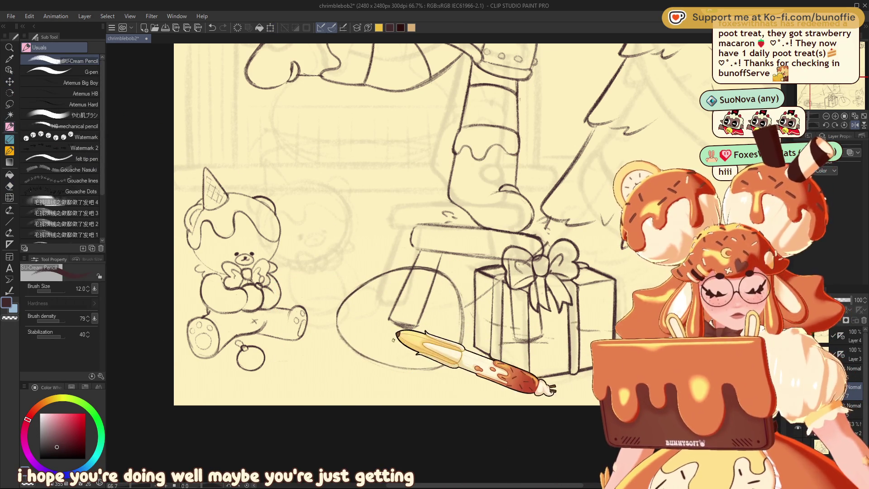
pyautogui.moveTo(391, 320); pyautogui.dragTo(418, 326)
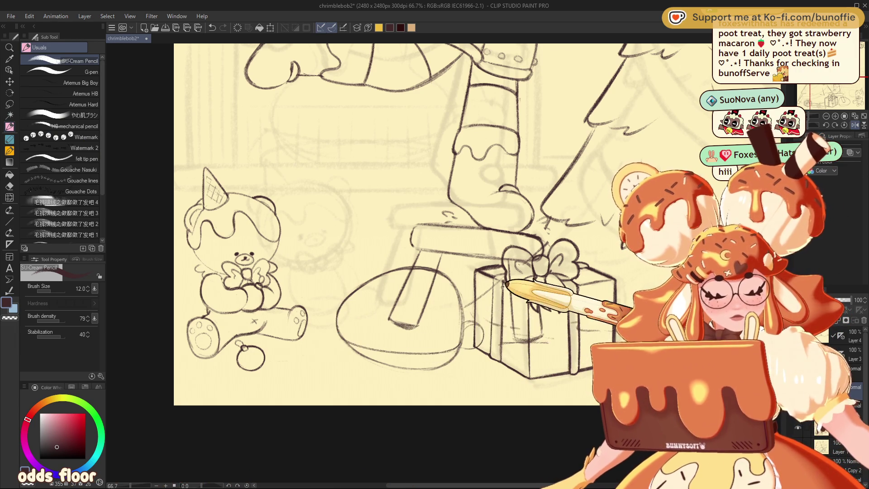
pyautogui.press('e')
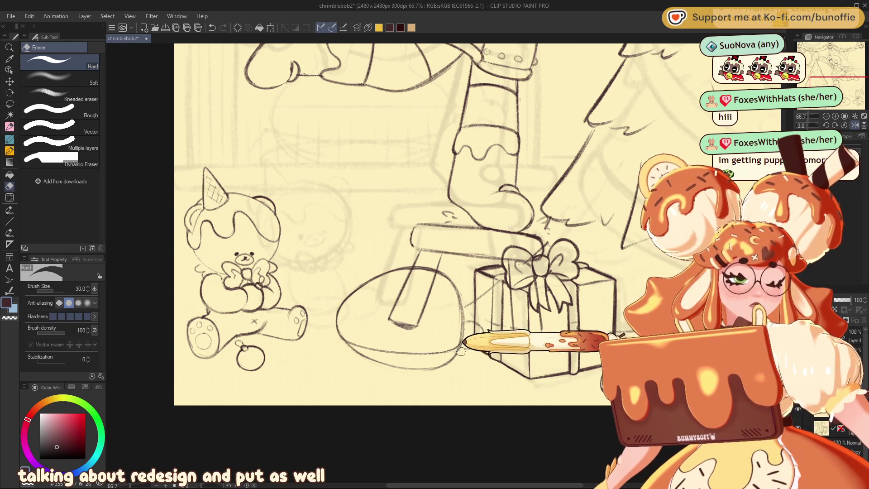
pyautogui.moveTo(438, 369); pyautogui.dragTo(359, 349)
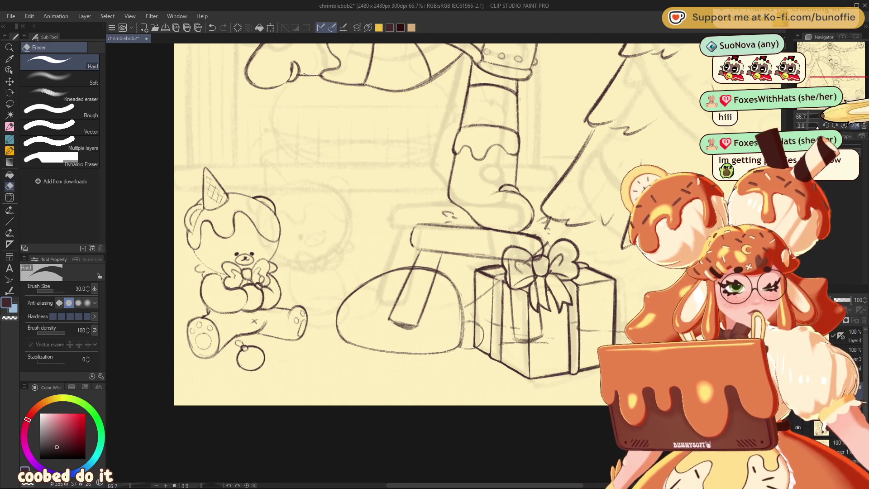
# In mirrored view, rotate the bunny blob slightly clockwise
pyautogui.click(855, 125)
pyautogui.moveTo(841, 91); pyautogui.dragTo(811, 82)
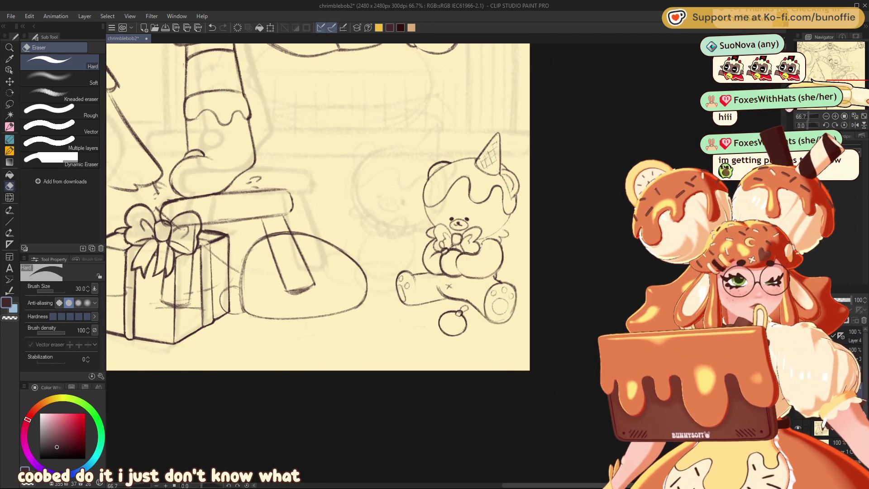
pyautogui.hotkey('ctrl', 't')
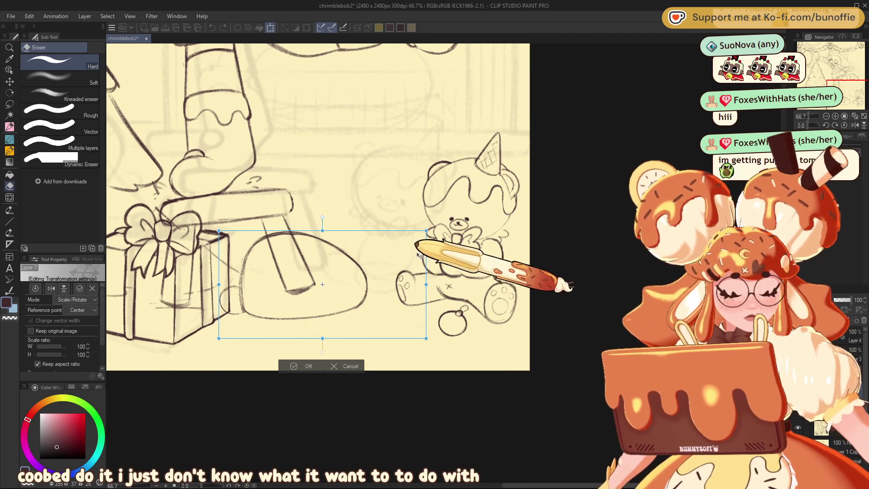
pyautogui.moveTo(421, 254); pyautogui.dragTo(401, 289)
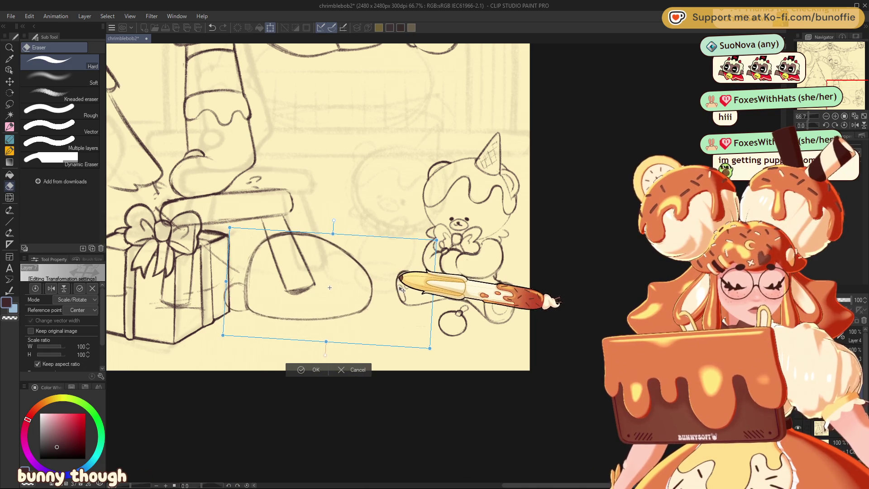
pyautogui.click(311, 369)
pyautogui.press('p')
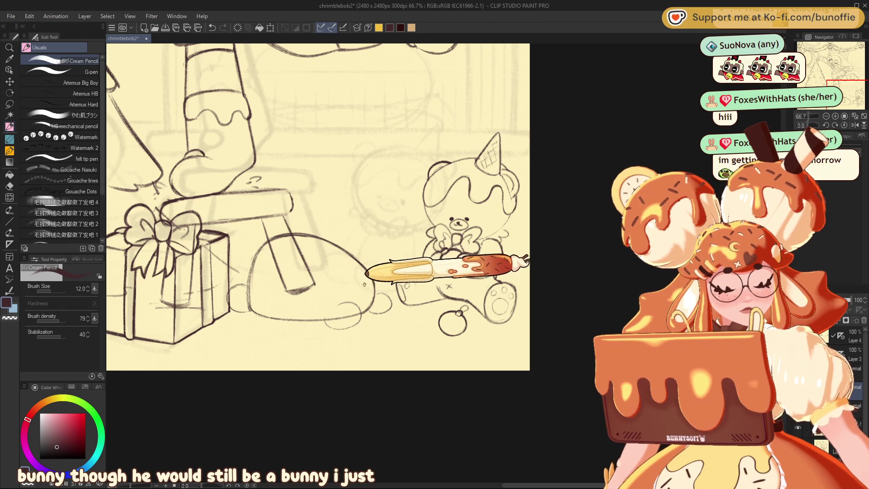
# Redraw the sleeping bunny with long ears and closed eyes, erasing and redrawing lines as needed
pyautogui.moveTo(346, 271); pyautogui.dragTo(375, 263)
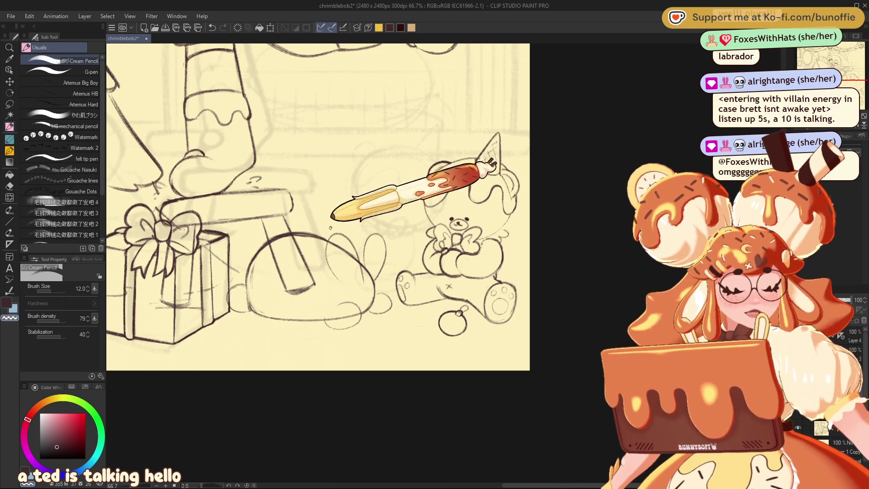
pyautogui.press('e')
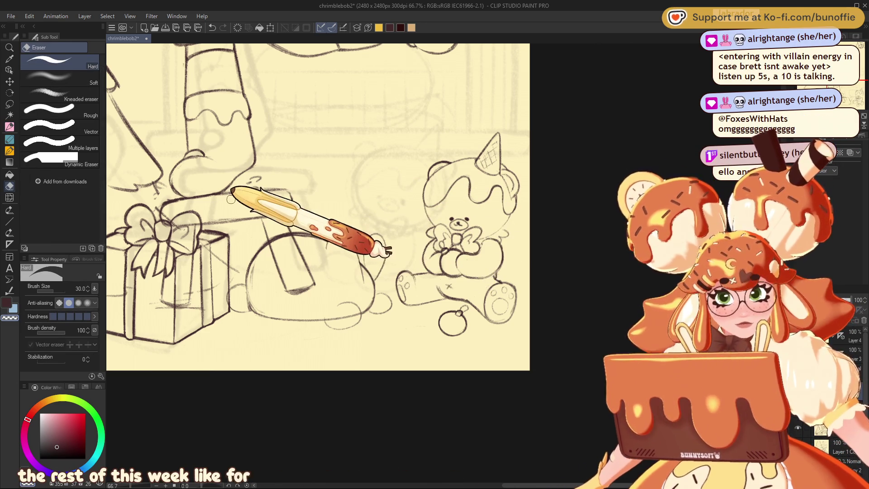
pyautogui.click(9, 127)
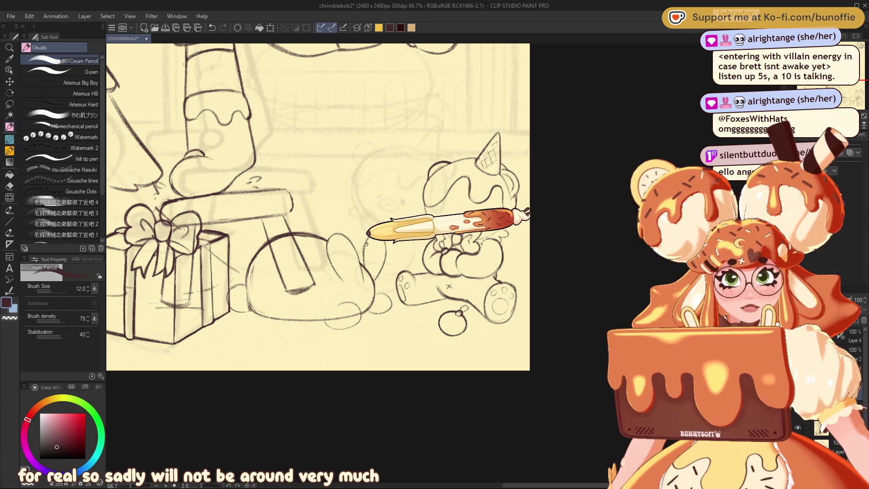
pyautogui.press('e')
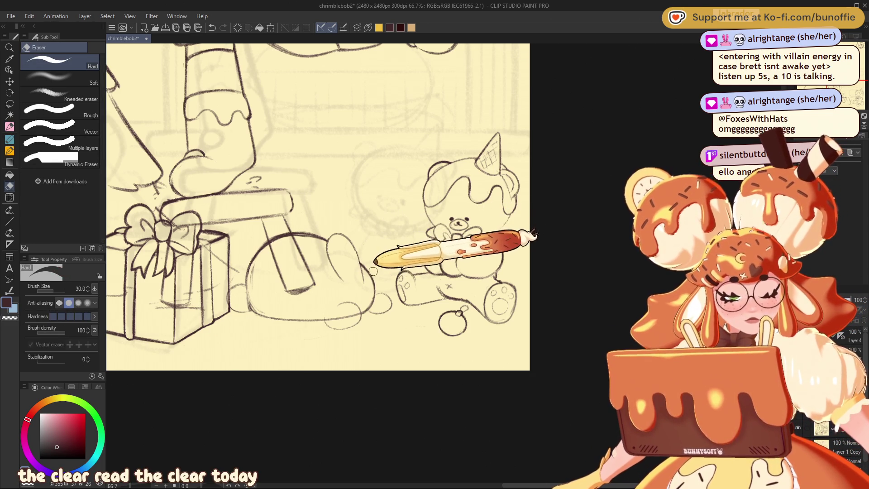
pyautogui.click(9, 127)
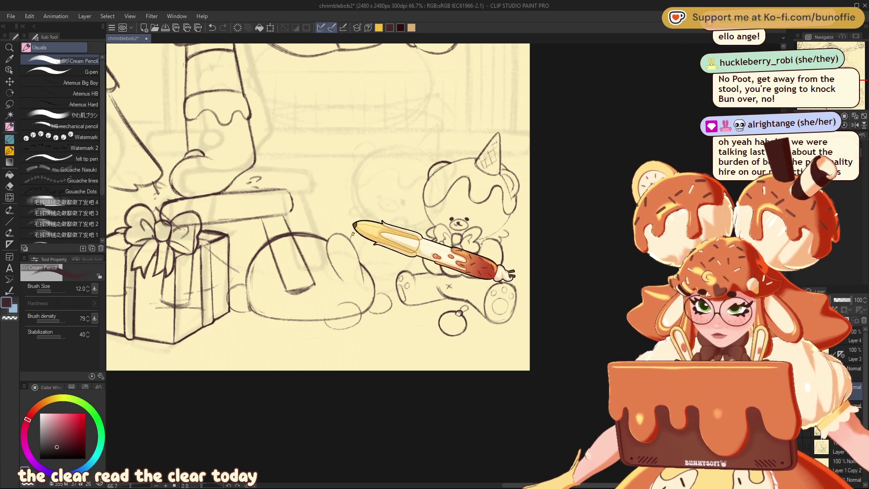
pyautogui.press('h')
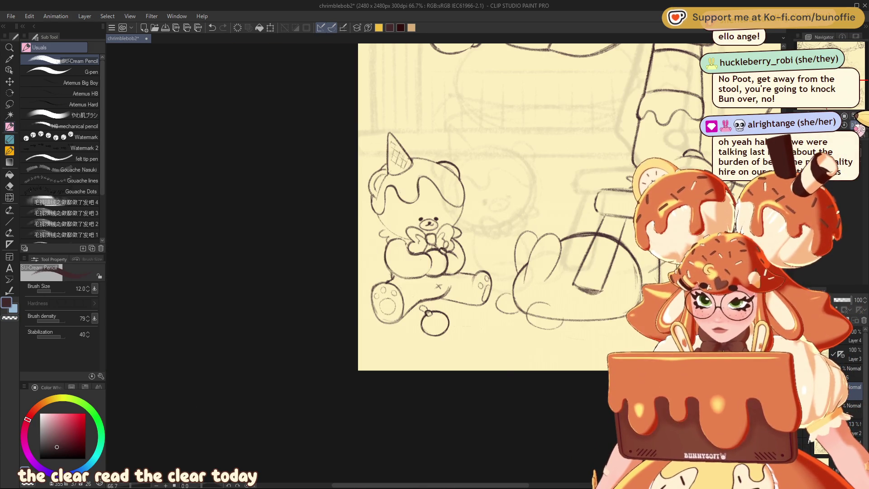
pyautogui.moveTo(512, 293); pyautogui.dragTo(378, 338)
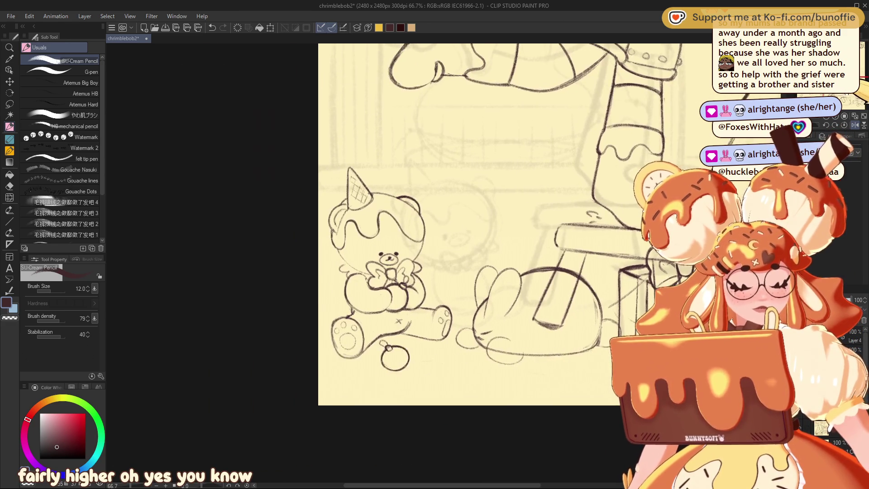
pyautogui.moveTo(407, 226)
pyautogui.mouseDown()
pyautogui.moveTo(308, 217)
pyautogui.moveTo(441, 206)
pyautogui.mouseUp()
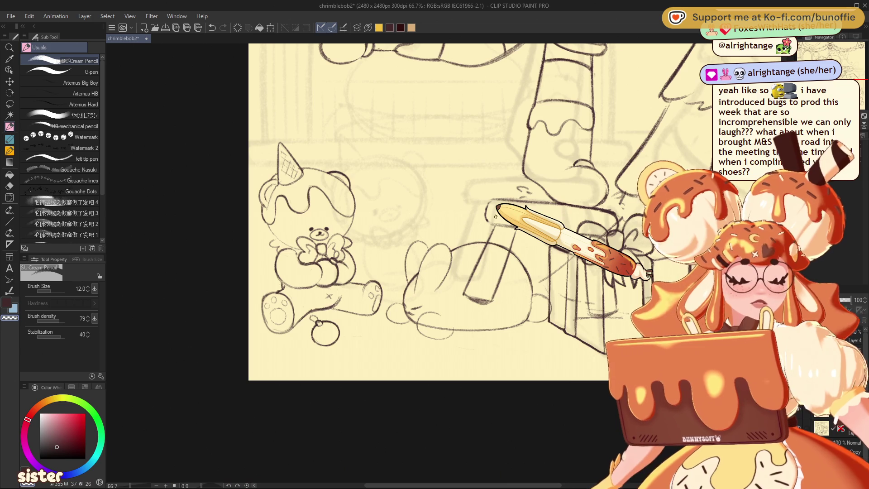
# Erase stray sketch lines around the sleeping bunny with the Hard Eraser
pyautogui.press('h')
pyautogui.moveTo(408, 218); pyautogui.dragTo(241, 202)
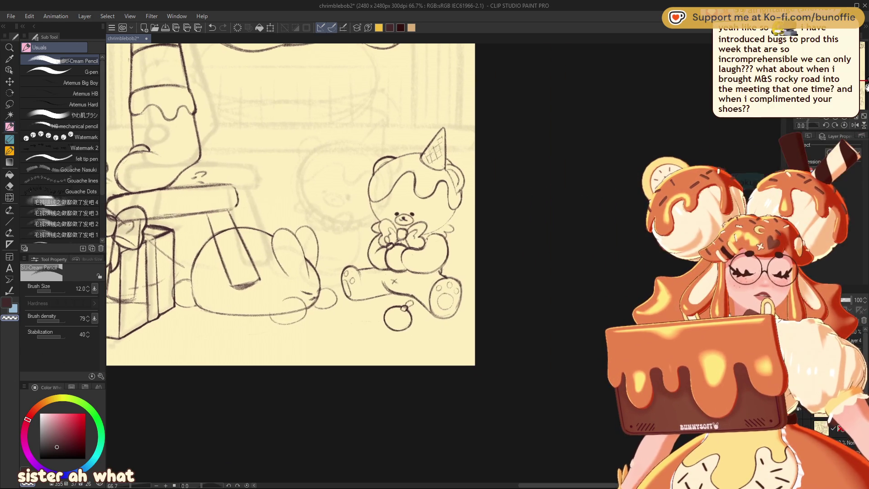
pyautogui.press('e')
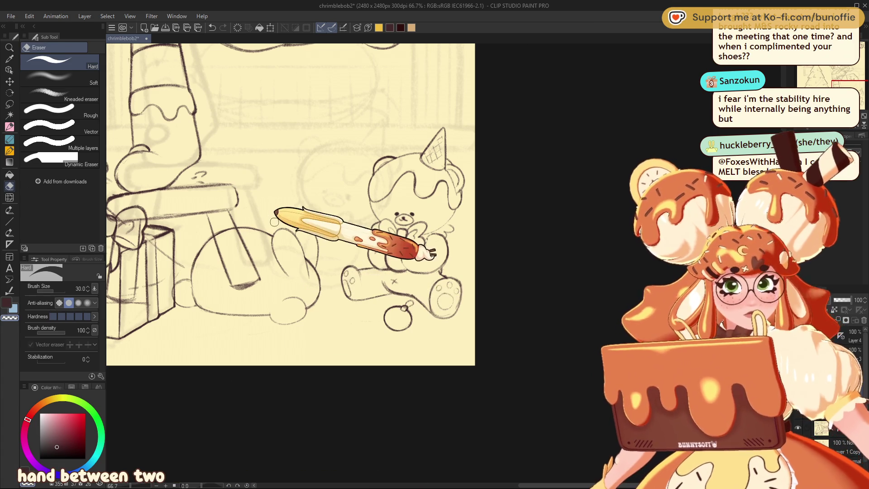
pyautogui.click(9, 127)
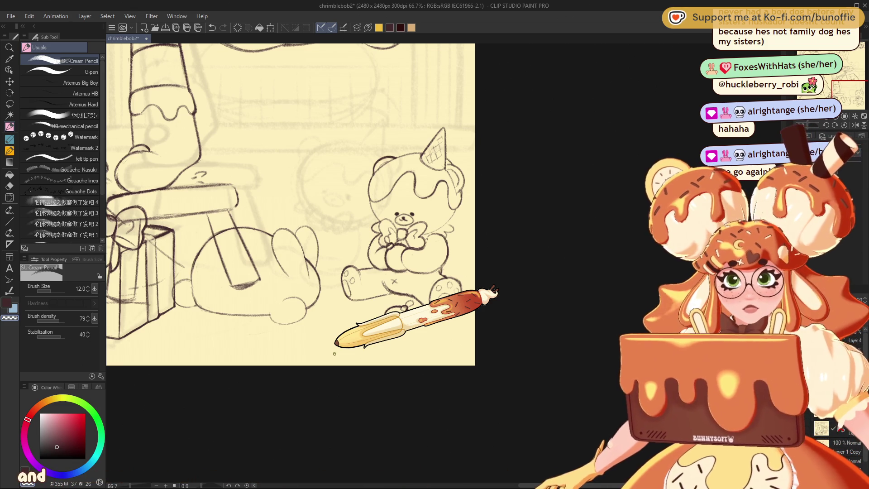
# Move the bunny sketch slightly lower with the Move layer tool
pyautogui.click(9, 81)
pyautogui.moveTo(312, 298); pyautogui.dragTo(316, 300)
pyautogui.click(9, 127)
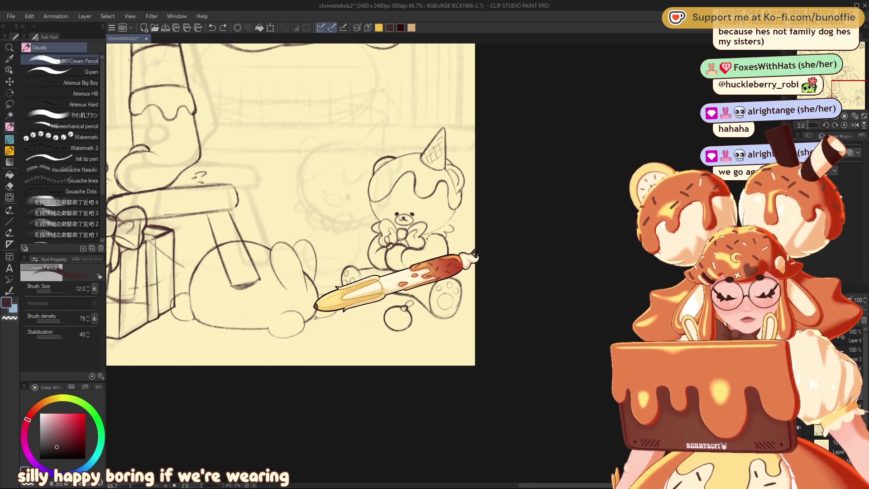
# Add a curve along the bunny's left edge and refine its sleepy face, undoing one stroke
pyautogui.click(854, 124)
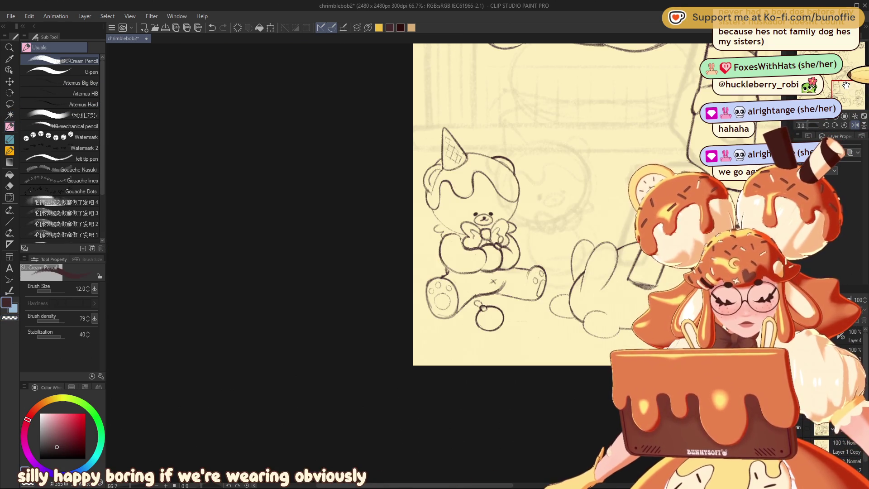
pyautogui.moveTo(846, 85); pyautogui.dragTo(864, 85)
pyautogui.moveTo(286, 302); pyautogui.dragTo(274, 322)
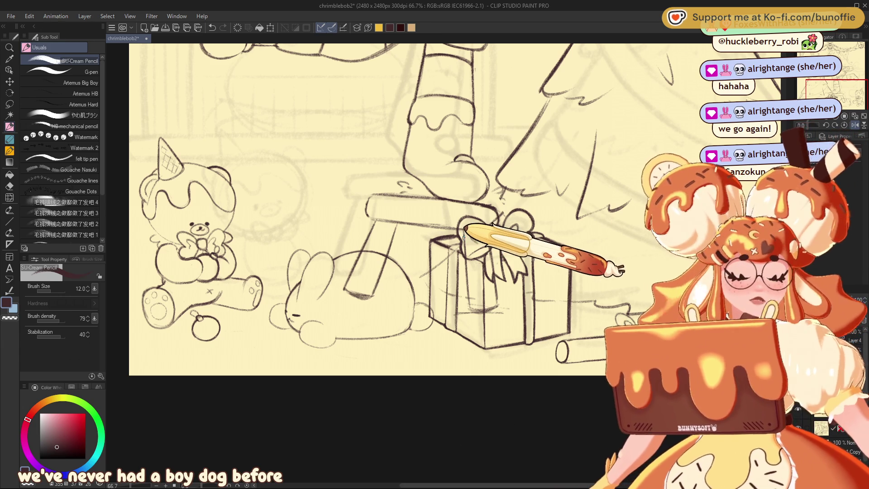
pyautogui.moveTo(859, 122)
pyautogui.mouseDown()
pyautogui.moveTo(866, 90)
pyautogui.moveTo(861, 106)
pyautogui.mouseUp()
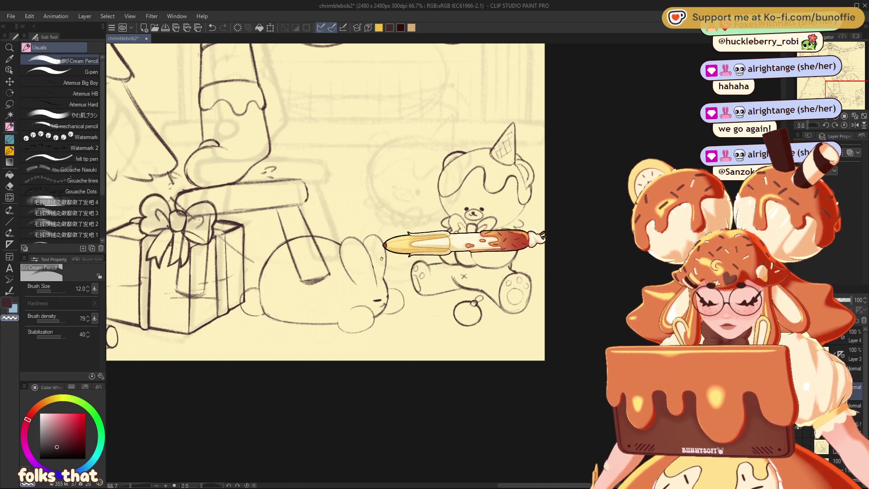
pyautogui.click(855, 125)
pyautogui.moveTo(852, 100); pyautogui.dragTo(825, 91)
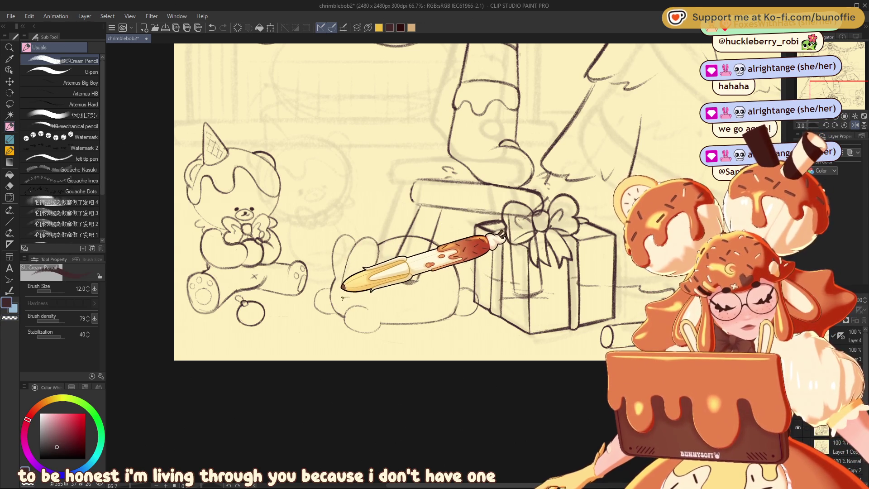
pyautogui.moveTo(340, 300)
pyautogui.mouseDown()
pyautogui.moveTo(352, 297)
pyautogui.moveTo(339, 302)
pyautogui.mouseUp()
pyautogui.hotkey('ctrl', 'z')
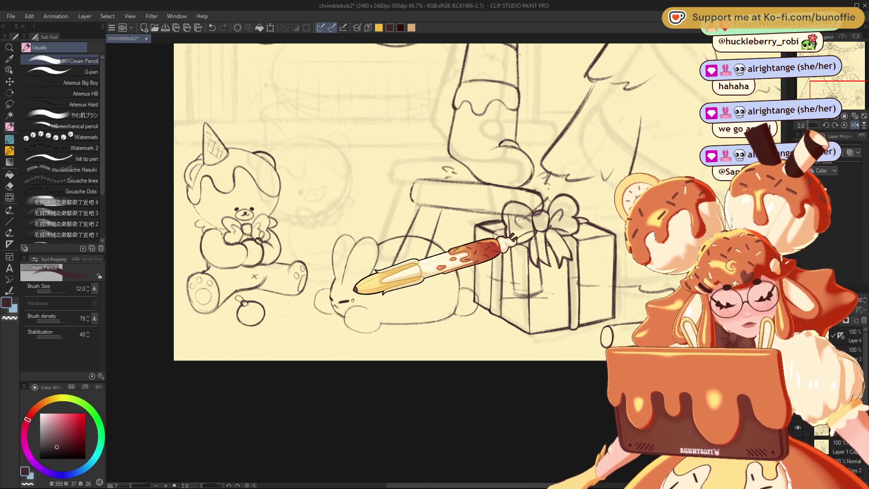
pyautogui.click(854, 125)
pyautogui.moveTo(849, 95); pyautogui.dragTo(864, 97)
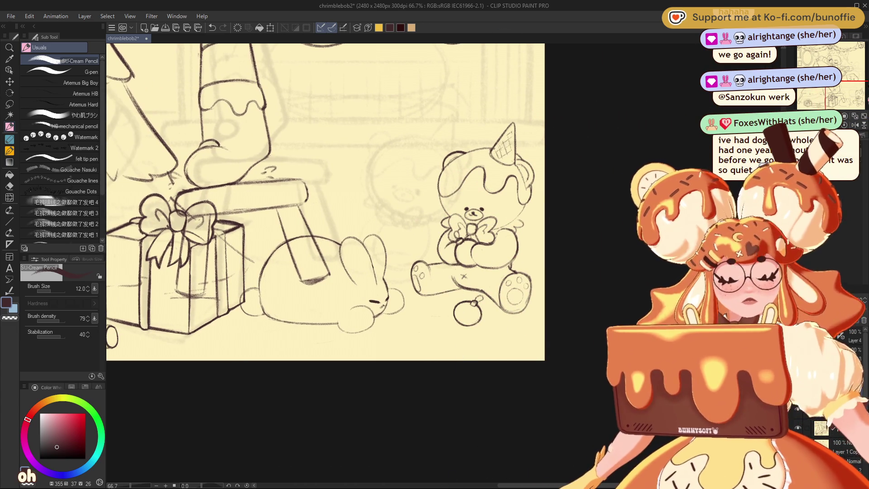
# Zoom out to 33.3% to see the garland, then zoom back to 100% over the bunny
pyautogui.scroll(-2, 845, 93)
pyautogui.moveTo(846, 94); pyautogui.dragTo(823, 77)
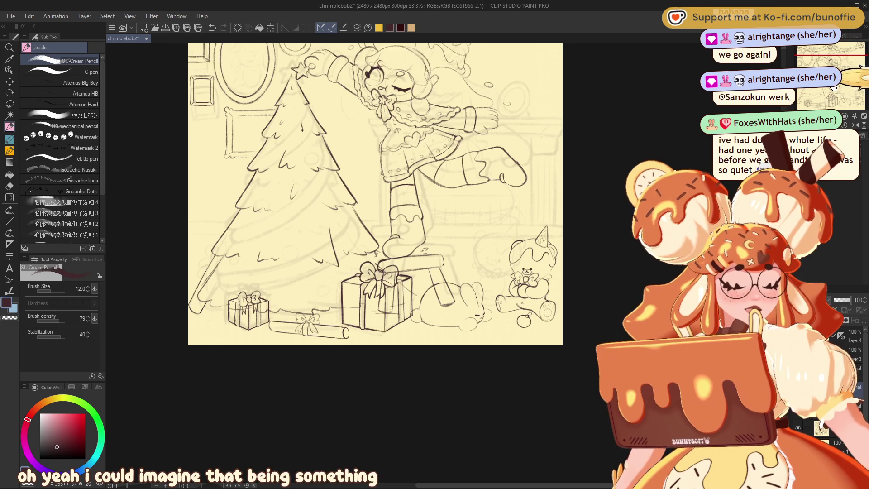
pyautogui.scroll(1, 845, 93)
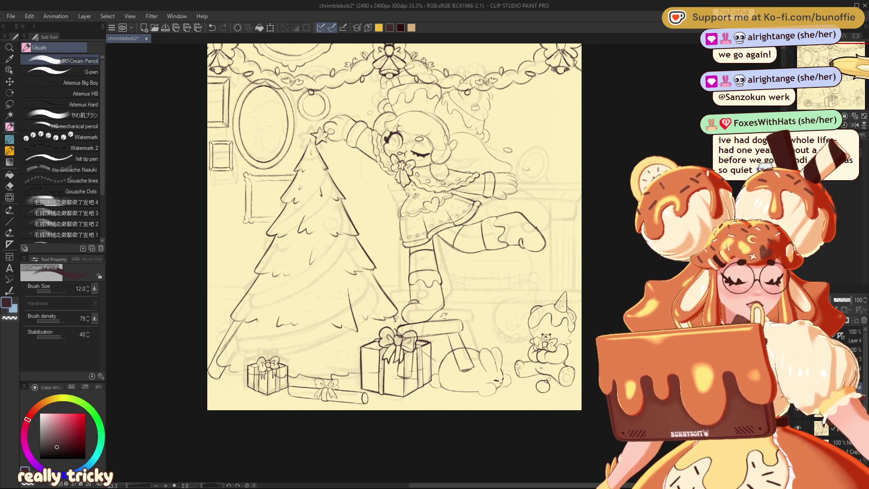
pyautogui.scroll(2, 481, 313)
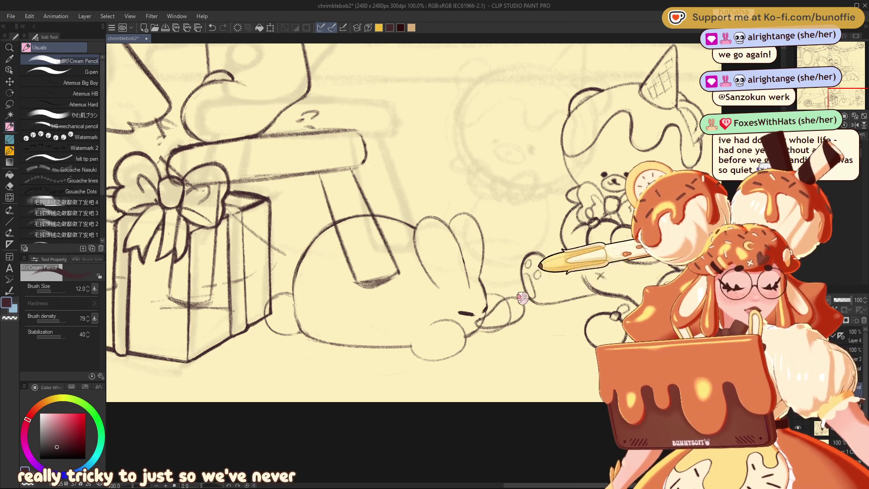
# Draw small looping strokes in front of the bunny's face and check them in mirrored view
pyautogui.moveTo(507, 295); pyautogui.dragTo(525, 291)
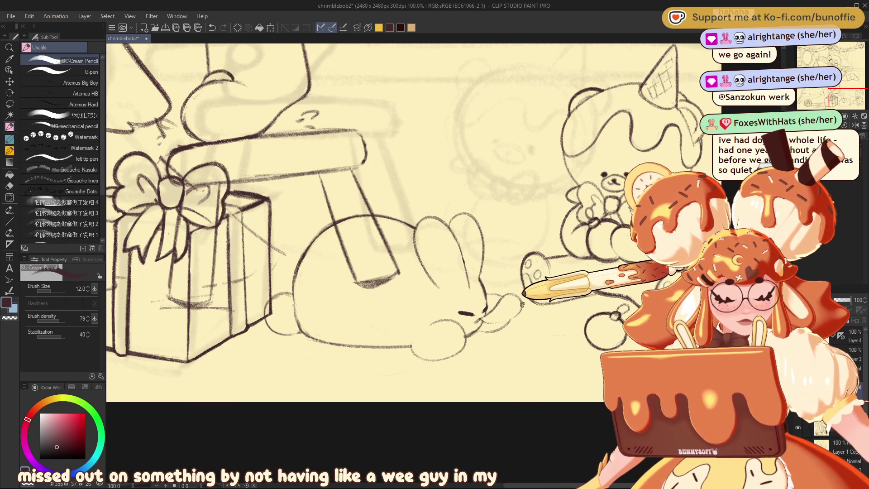
pyautogui.moveTo(845, 99); pyautogui.dragTo(831, 100)
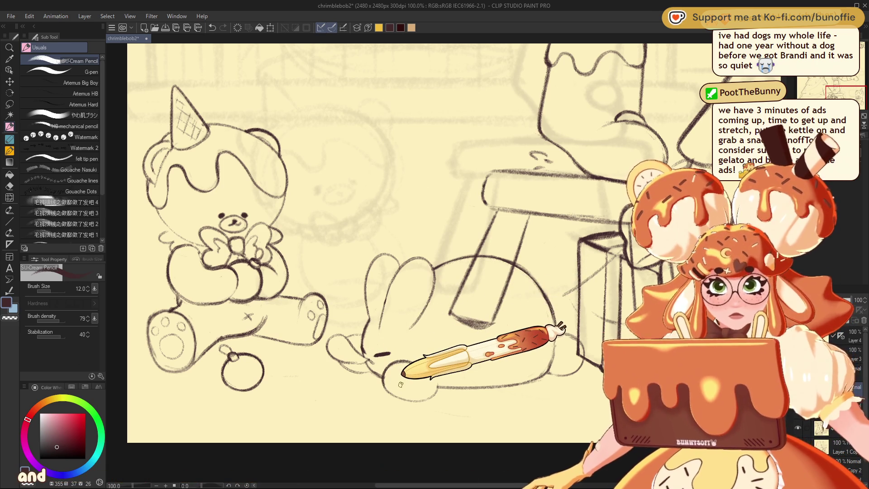
pyautogui.press('h')
pyautogui.moveTo(852, 88); pyautogui.dragTo(857, 91)
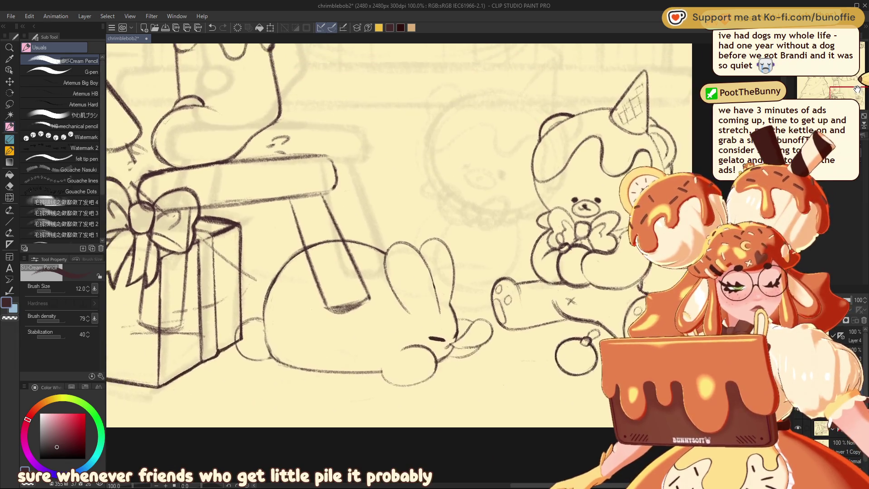
pyautogui.moveTo(857, 90); pyautogui.dragTo(854, 89)
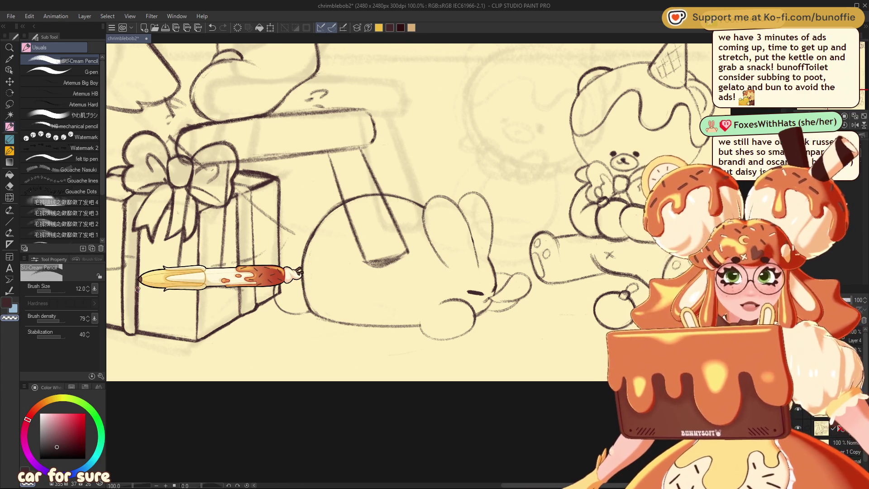
pyautogui.hotkey('ctrl', '-')
pyautogui.hotkey('ctrl', '-')
pyautogui.hotkey('ctrl', '-')
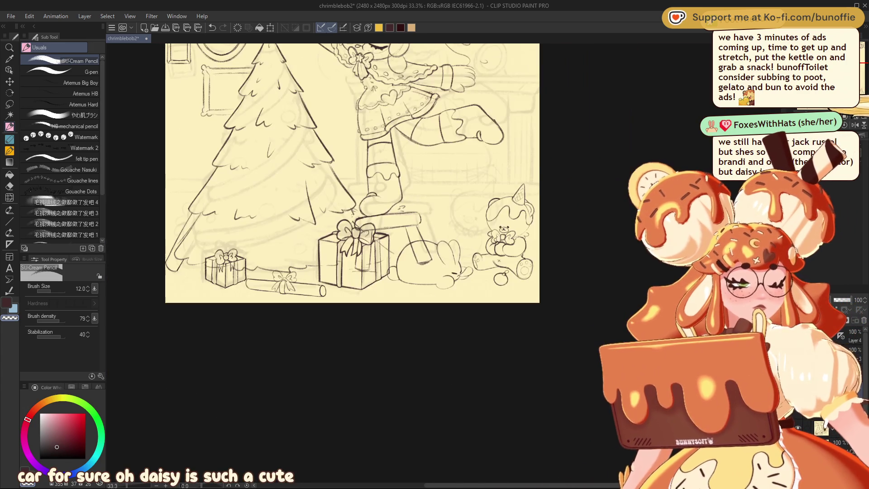
# Flip the zoomed-out scene horizontally and back, panning to review the whole composition
pyautogui.moveTo(421, 221); pyautogui.dragTo(390, 237)
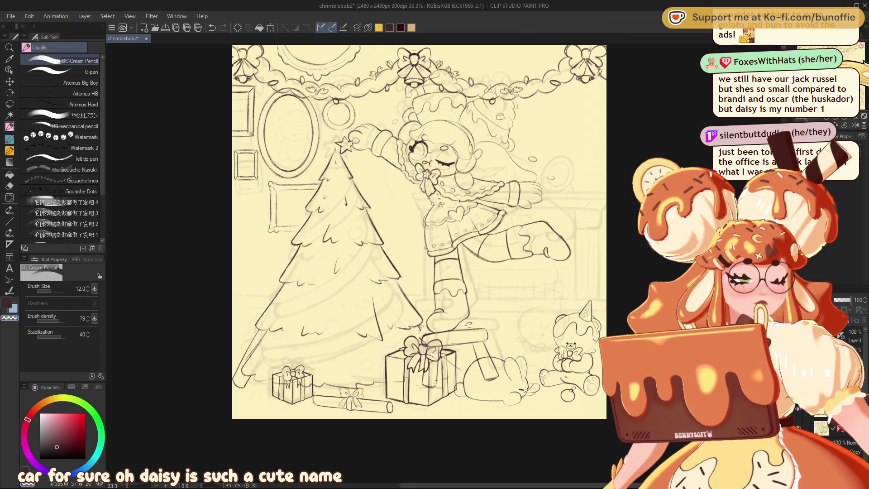
pyautogui.press('h')
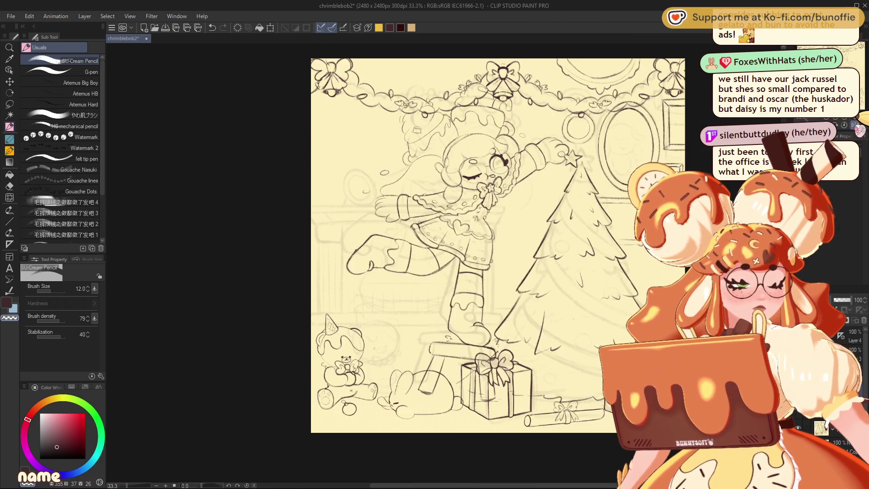
pyautogui.press('h')
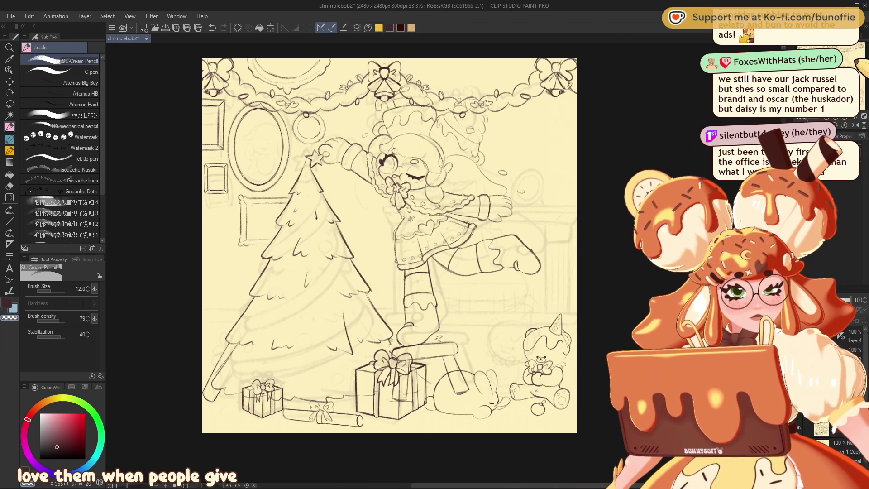
pyautogui.moveTo(389, 244); pyautogui.dragTo(446, 206)
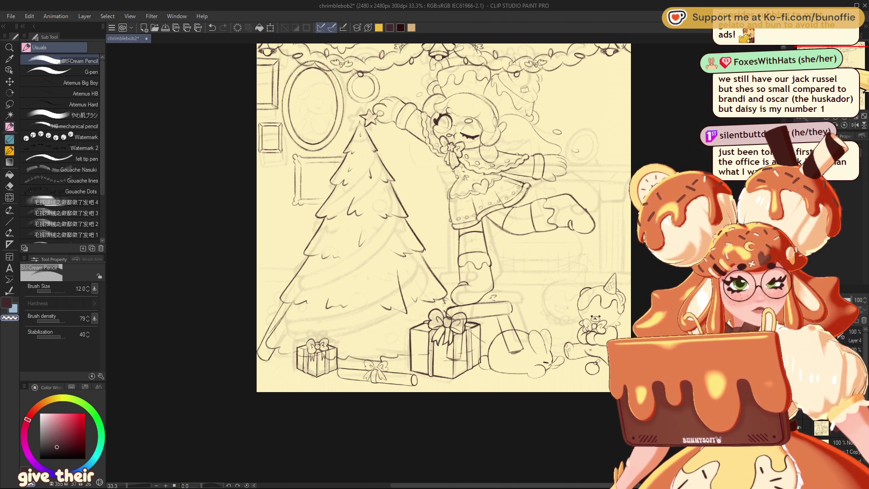
pyautogui.moveTo(389, 244); pyautogui.dragTo(352, 259)
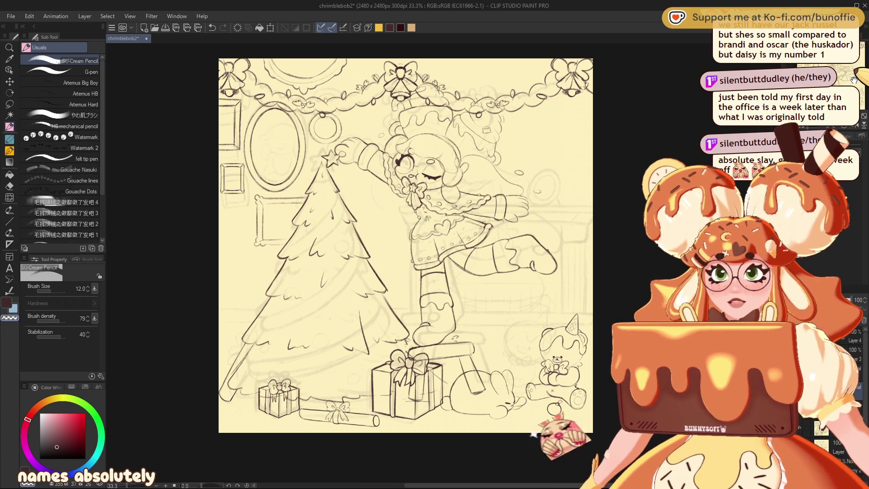
pyautogui.moveTo(406, 246)
pyautogui.mouseDown()
pyautogui.moveTo(478, 245)
pyautogui.moveTo(433, 256)
pyautogui.mouseUp()
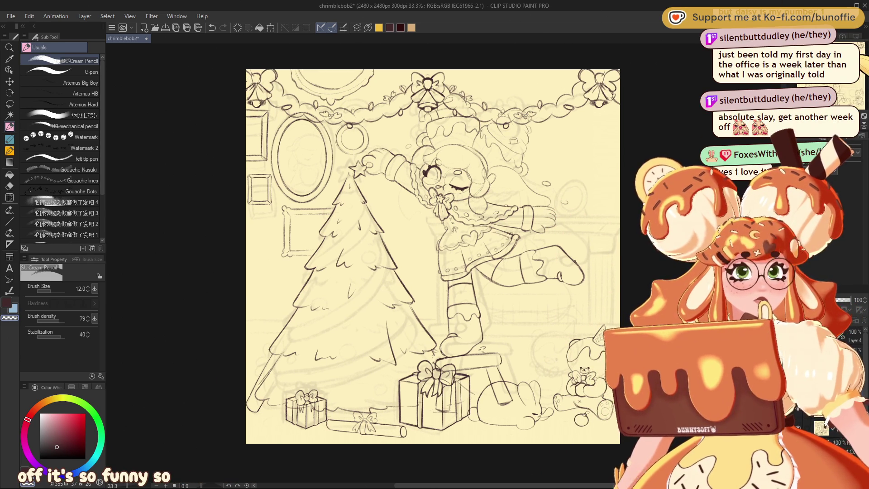